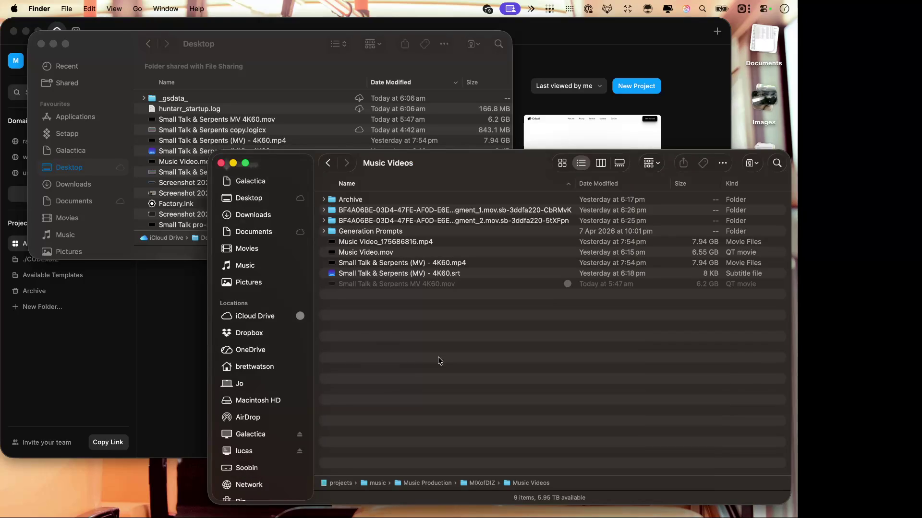
Switch desktop Spaces back to Safari's YouTube Studio upload file chooser
{"action": "key", "text": "ctrl+Left"}
{"action": "key", "text": "ctrl+Left"}
{"action": "key", "text": "ctrl+Left"}
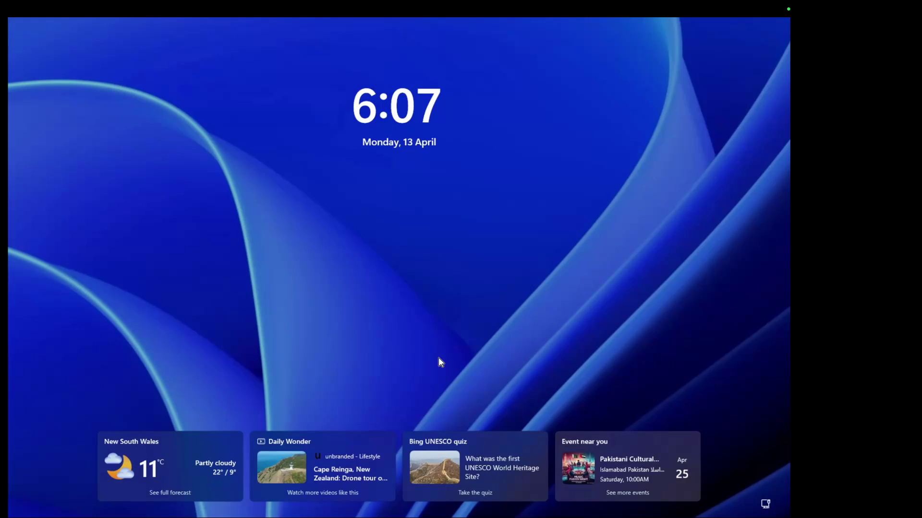
{"action": "key", "text": "ctrl+Right"}
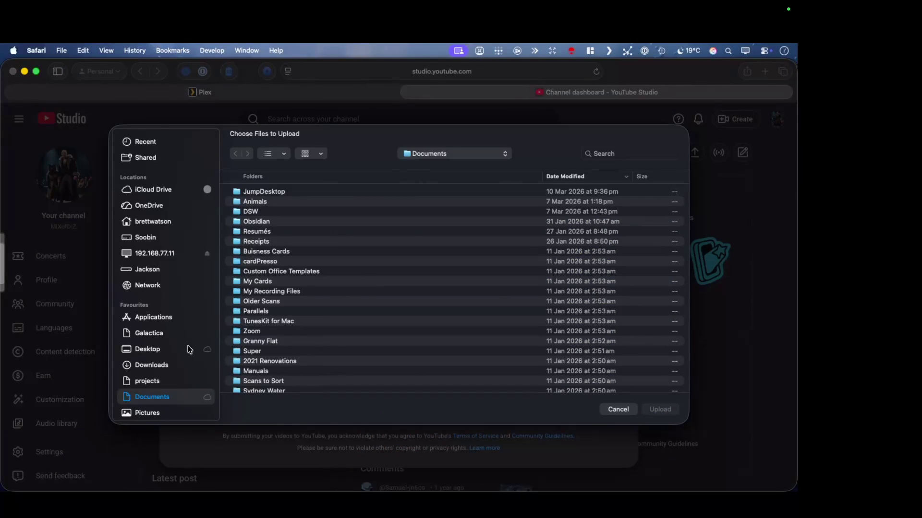
Show the shared folders on network server 192.168.77.11 in the file chooser
{"action": "scroll", "coordinate": [188, 348], "scroll_direction": "down", "scroll_amount": 5}
{"action": "scroll", "coordinate": [189, 349], "scroll_direction": "up", "scroll_amount": 5}
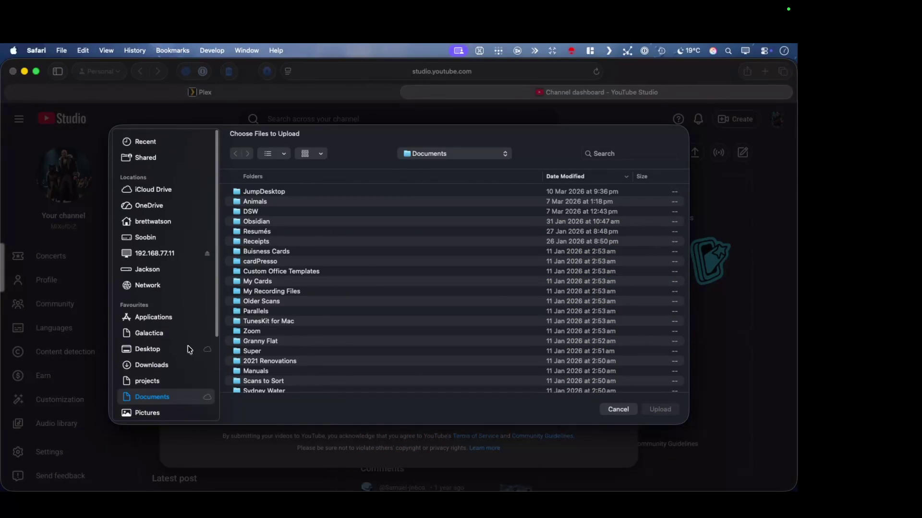
{"action": "left_click", "coordinate": [168, 255]}
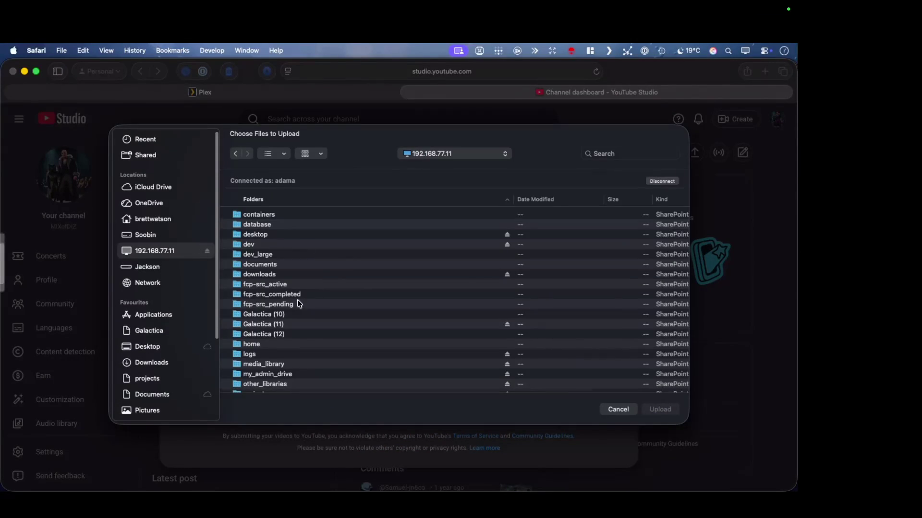
{"action": "scroll", "coordinate": [306, 335], "scroll_direction": "down", "scroll_amount": 2}
{"action": "scroll", "coordinate": [308, 327], "scroll_direction": "down", "scroll_amount": 8}
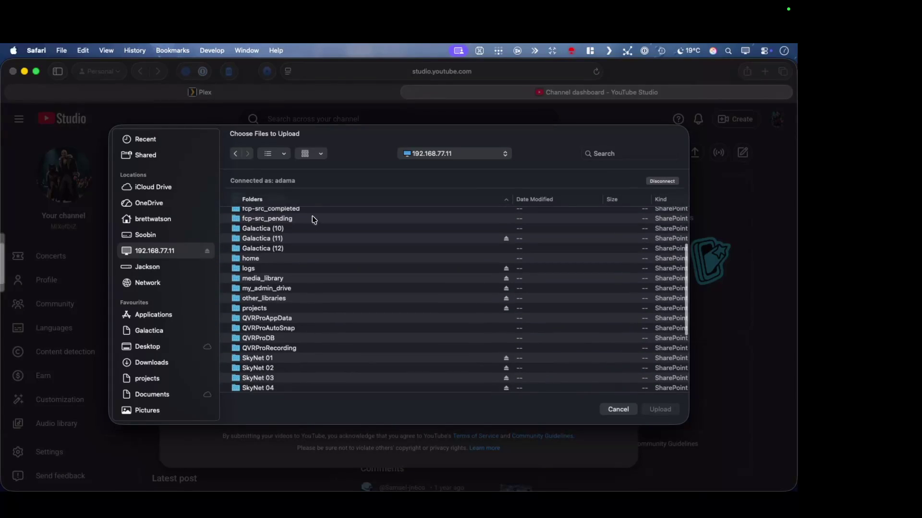
{"action": "scroll", "coordinate": [322, 346], "scroll_direction": "down", "scroll_amount": 2}
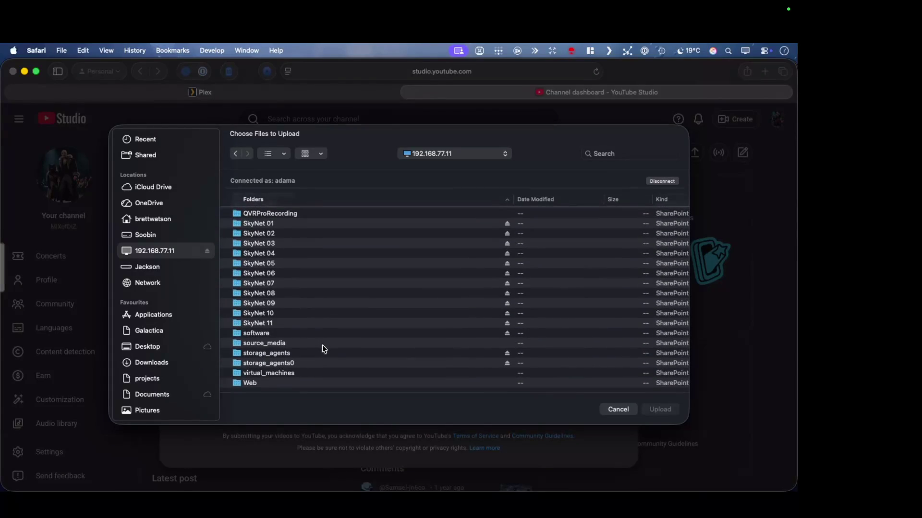
{"action": "scroll", "coordinate": [322, 346], "scroll_direction": "up", "scroll_amount": 5}
{"action": "scroll", "coordinate": [323, 346], "scroll_direction": "up", "scroll_amount": 6}
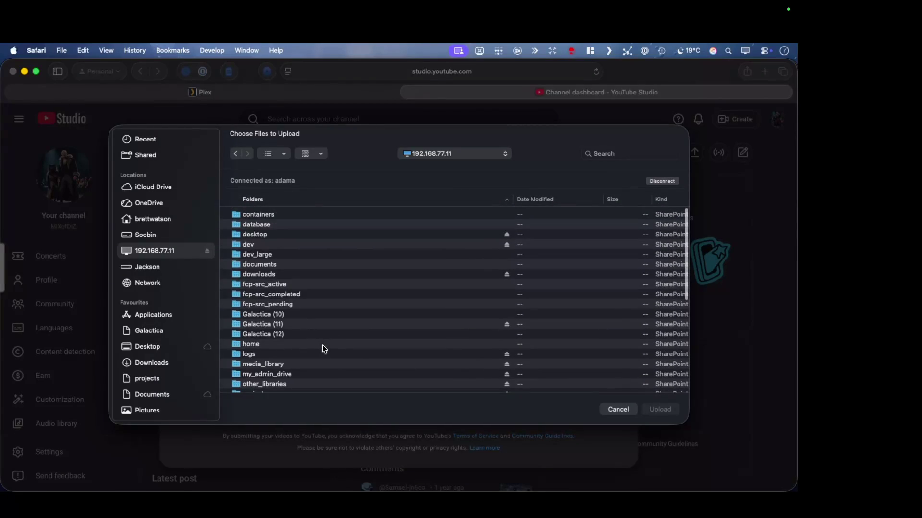
{"action": "scroll", "coordinate": [317, 339], "scroll_direction": "down", "scroll_amount": 3}
Open projects > music > Music Production > MIXofDIZ > Music Videos
{"action": "double_click", "coordinate": [295, 317]}
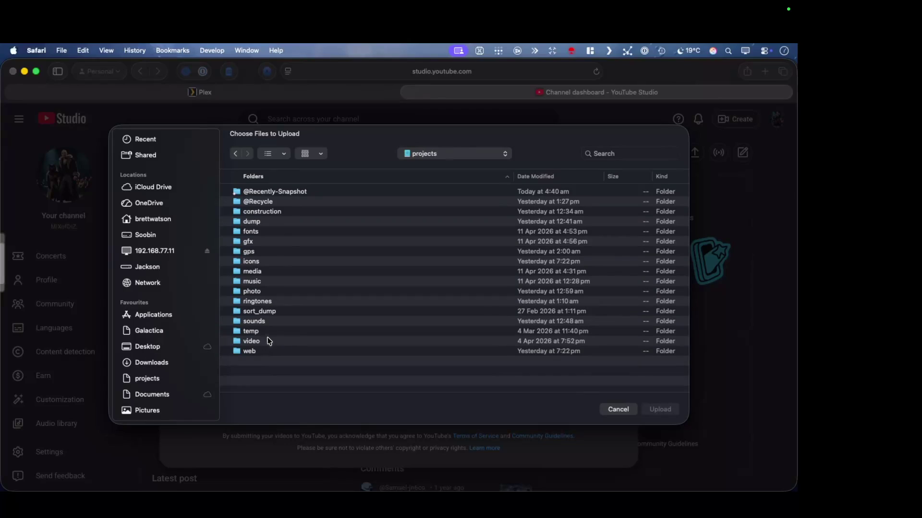
{"action": "double_click", "coordinate": [270, 284]}
{"action": "double_click", "coordinate": [275, 203]}
{"action": "double_click", "coordinate": [270, 192]}
{"action": "scroll", "coordinate": [304, 326], "scroll_direction": "down", "scroll_amount": 5}
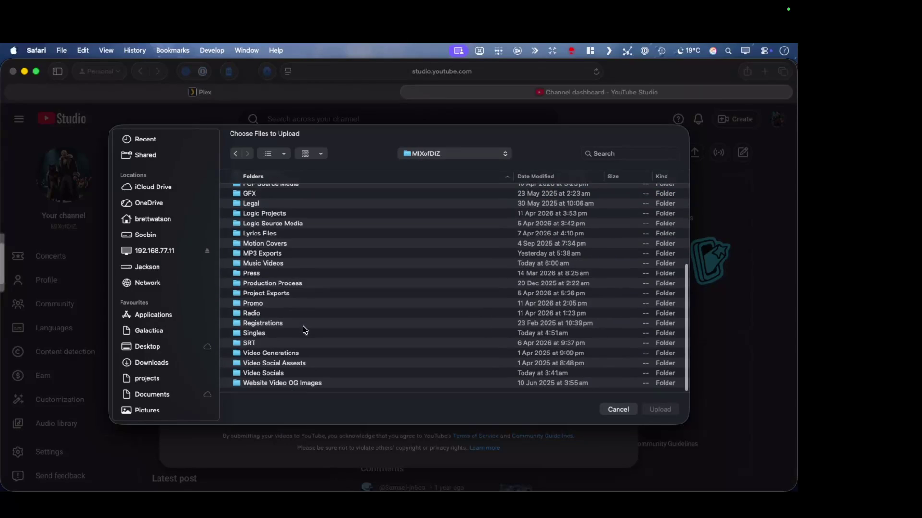
{"action": "double_click", "coordinate": [297, 264]}
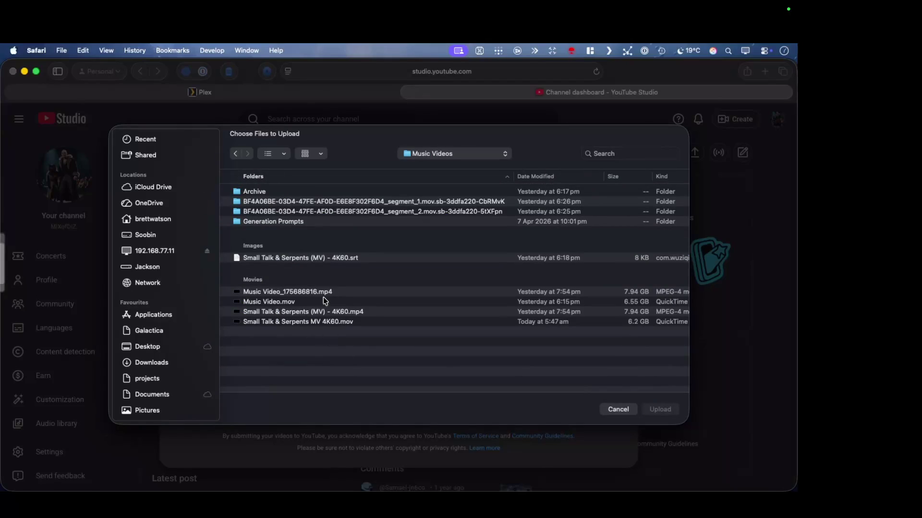
Copy the video file name 'Small Talk & Serpents MV 4K60' from its rename field
{"action": "right_click", "coordinate": [303, 258]}
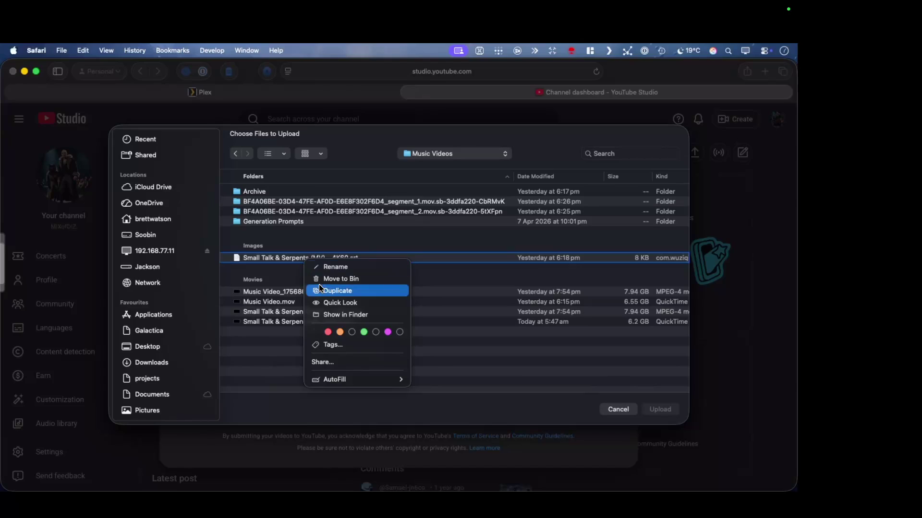
{"action": "left_click", "coordinate": [279, 366]}
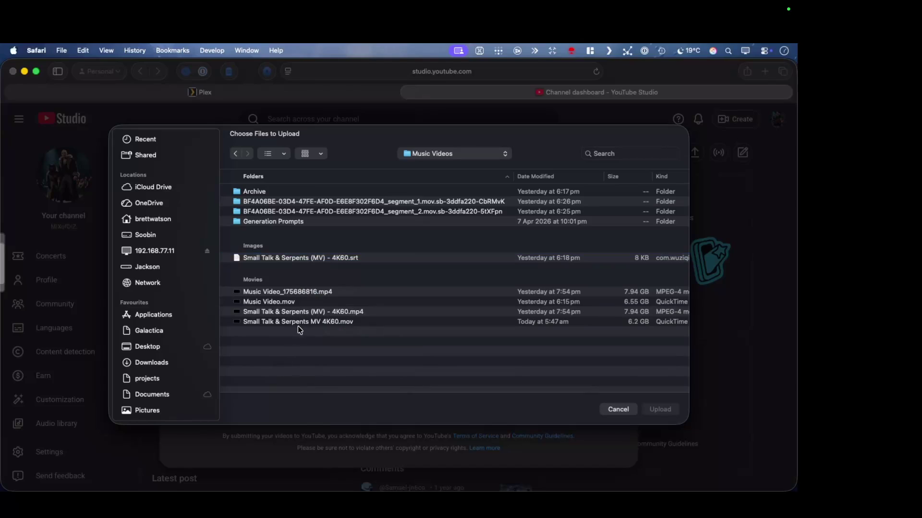
{"action": "right_click", "coordinate": [305, 325]}
{"action": "left_click", "coordinate": [317, 331]}
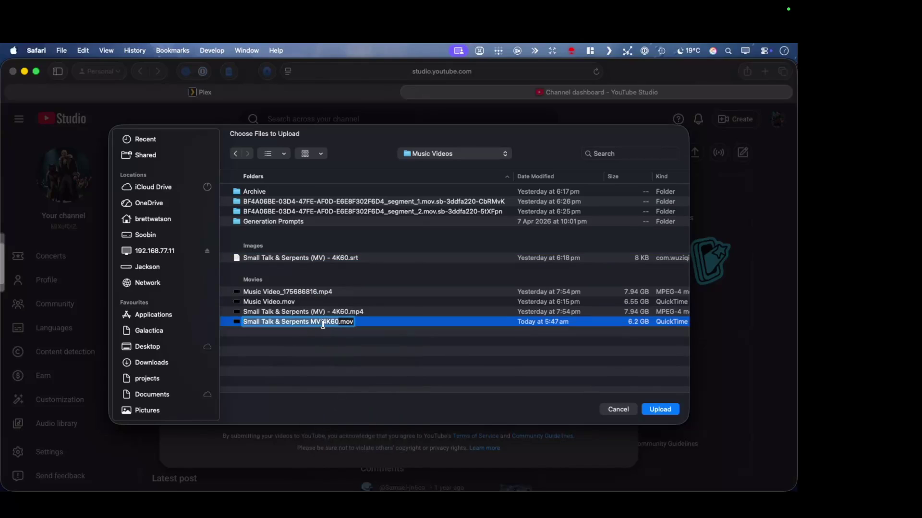
{"action": "right_click", "coordinate": [326, 322]}
{"action": "left_click", "coordinate": [350, 326]}
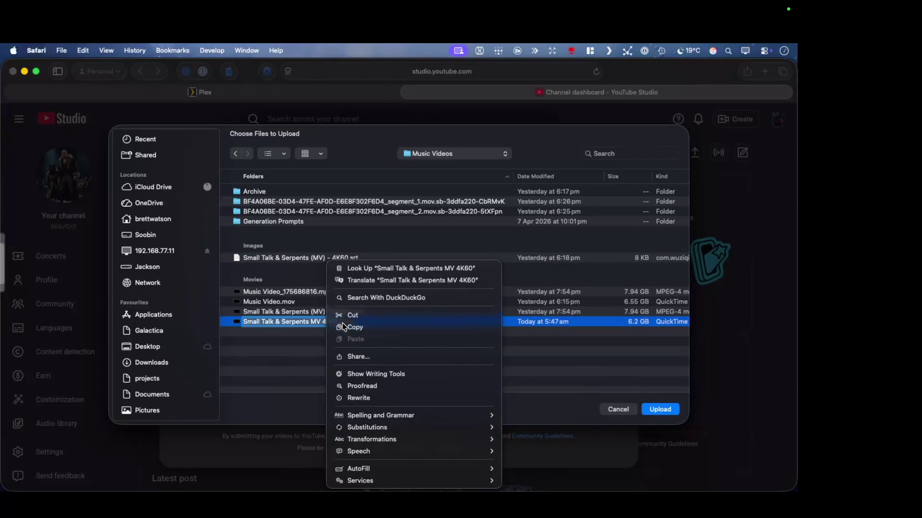
Rename the subtitle file to 'Small Talk & Serpents MV 4K60.srt' by pasting the copied name
{"action": "left_click", "coordinate": [311, 259]}
{"action": "right_click", "coordinate": [311, 260]}
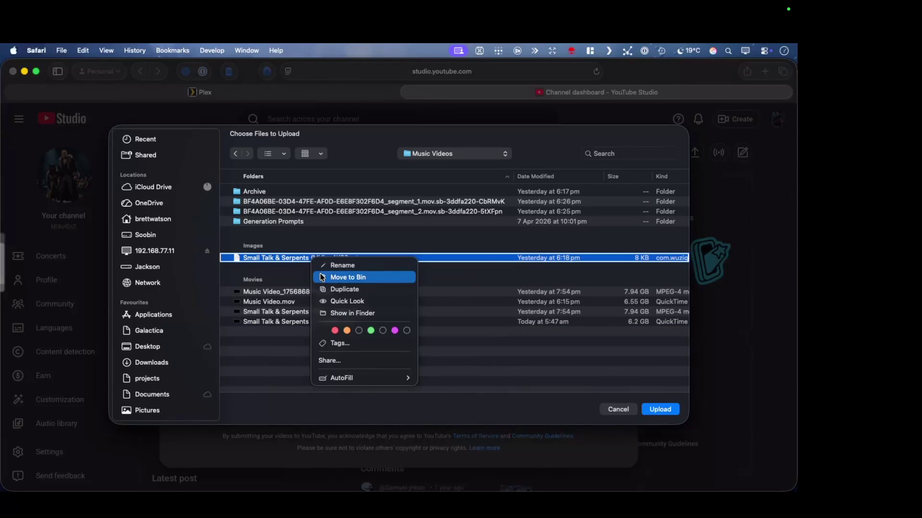
{"action": "left_click", "coordinate": [324, 265]}
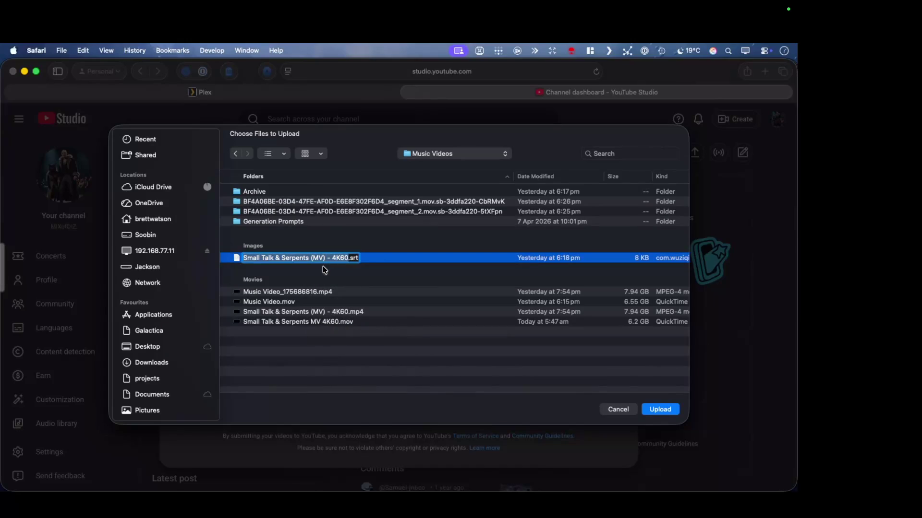
{"action": "key", "text": "super+v"}
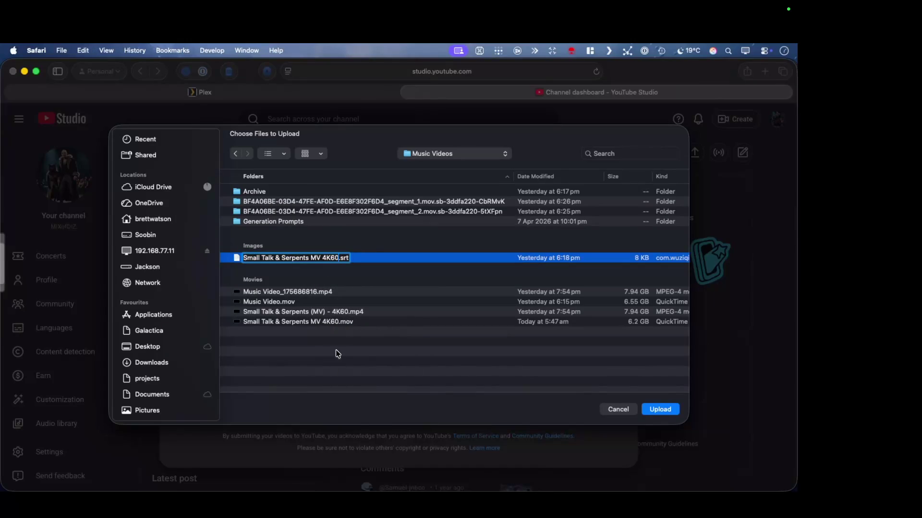
{"action": "key", "text": "Return"}
Select both the .mov and .srt files and upload them
{"action": "left_click", "coordinate": [370, 321]}
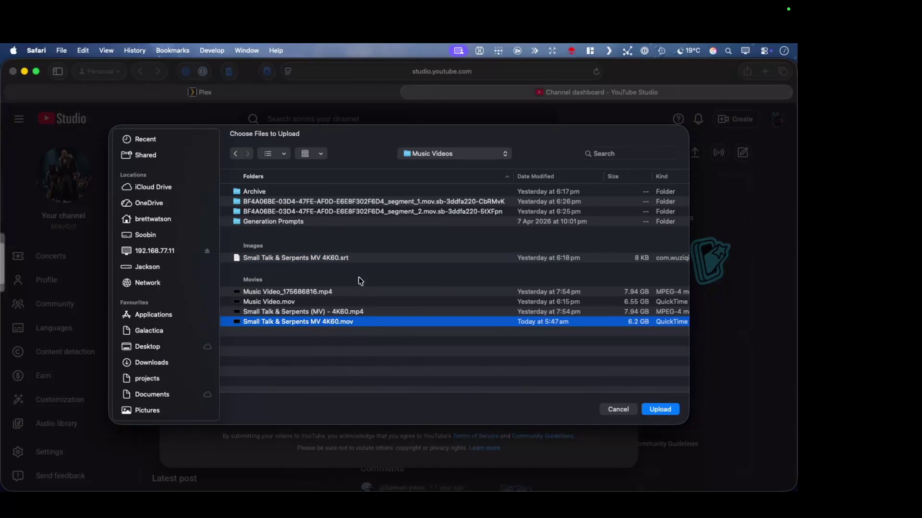
{"action": "left_click", "coordinate": [360, 258], "text": "super"}
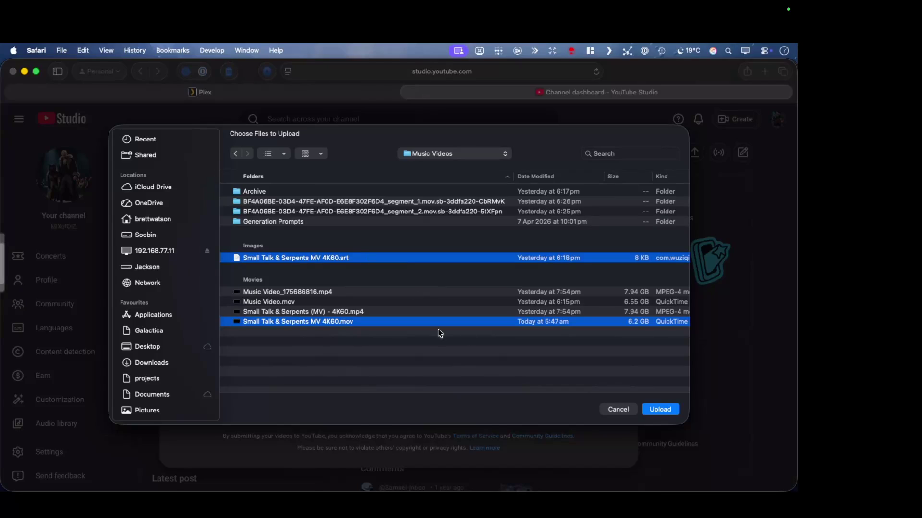
{"action": "scroll", "coordinate": [605, 360], "scroll_direction": "right", "scroll_amount": 5}
{"action": "scroll", "coordinate": [605, 360], "scroll_direction": "left", "scroll_amount": 5}
{"action": "left_click", "coordinate": [655, 407]}
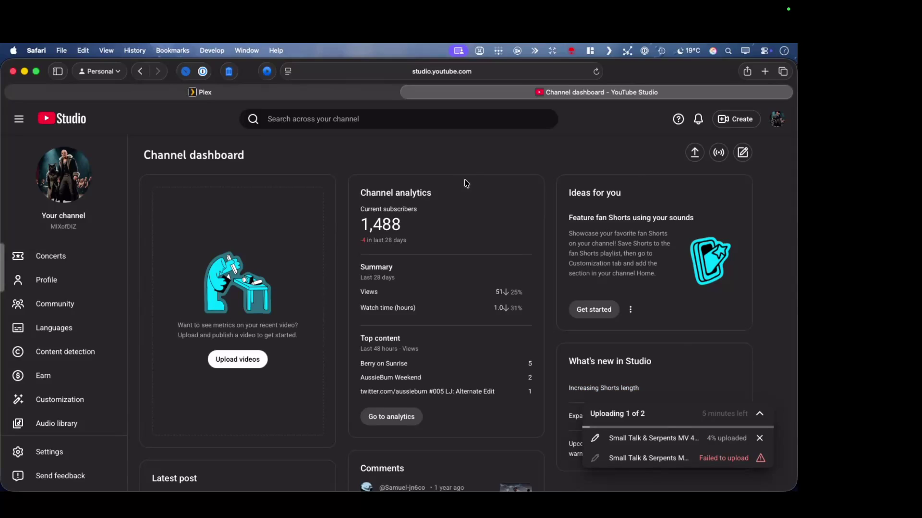
Wait on the Channel dashboard as the video uploads to 39%, then try closing the tab
{"action": "scroll", "coordinate": [478, 295], "scroll_direction": "down", "scroll_amount": 5}
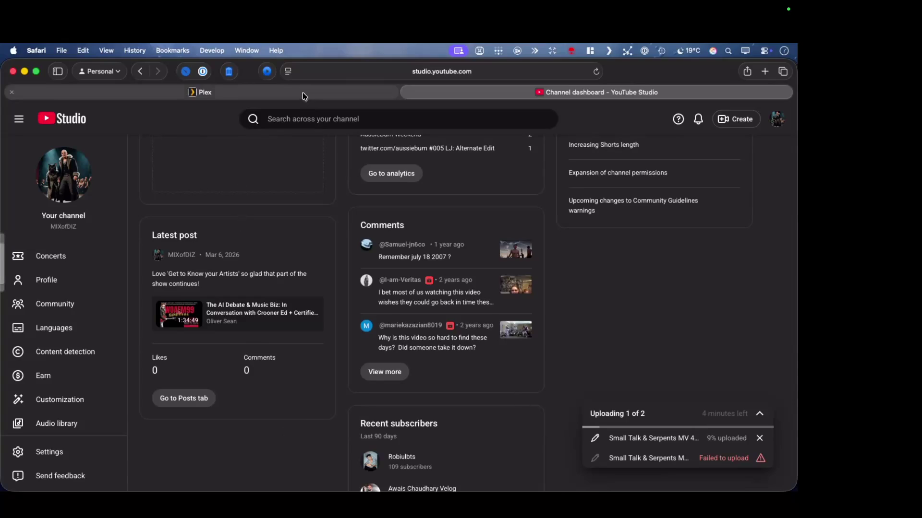
{"action": "scroll", "coordinate": [280, 258], "scroll_direction": "up", "scroll_amount": 5}
{"action": "scroll", "coordinate": [281, 257], "scroll_direction": "down", "scroll_amount": 5}
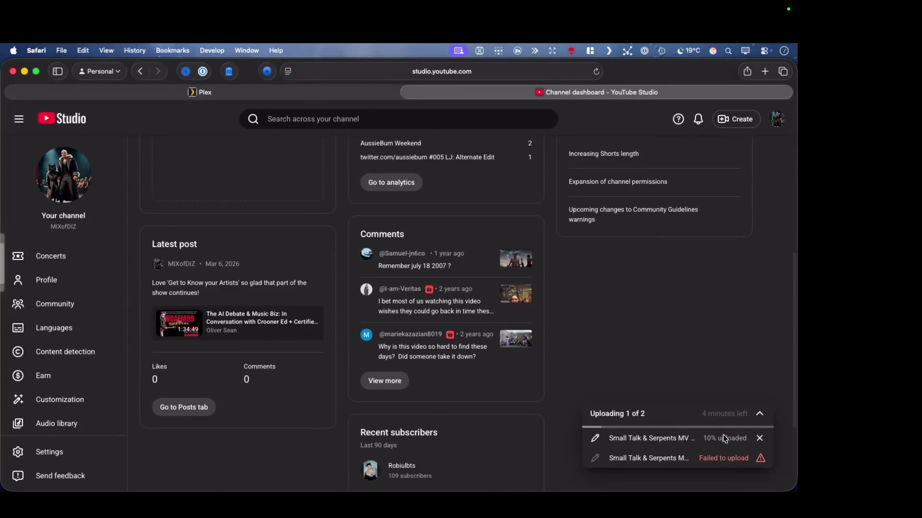
{"action": "scroll", "coordinate": [253, 459], "scroll_direction": "down", "scroll_amount": 1}
{"action": "scroll", "coordinate": [253, 460], "scroll_direction": "up", "scroll_amount": 5}
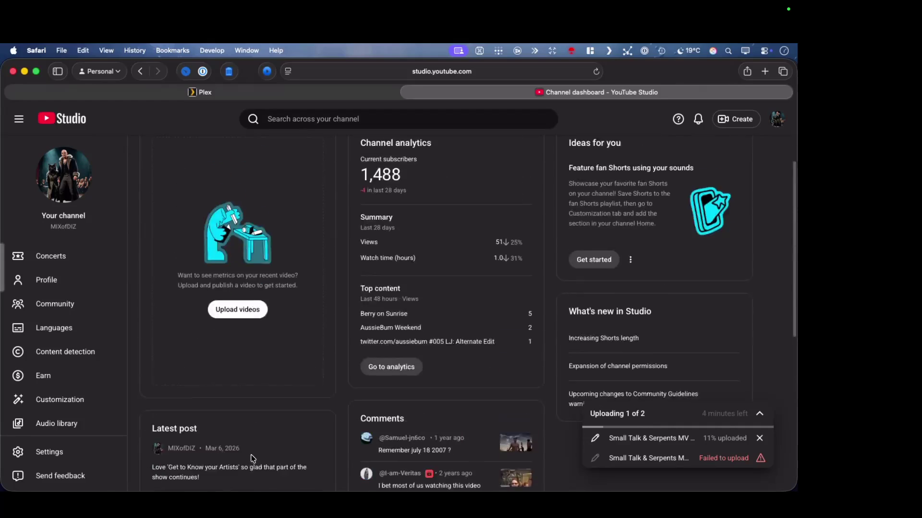
{"action": "scroll", "coordinate": [253, 459], "scroll_direction": "down", "scroll_amount": 1}
{"action": "scroll", "coordinate": [253, 459], "scroll_direction": "up", "scroll_amount": 1}
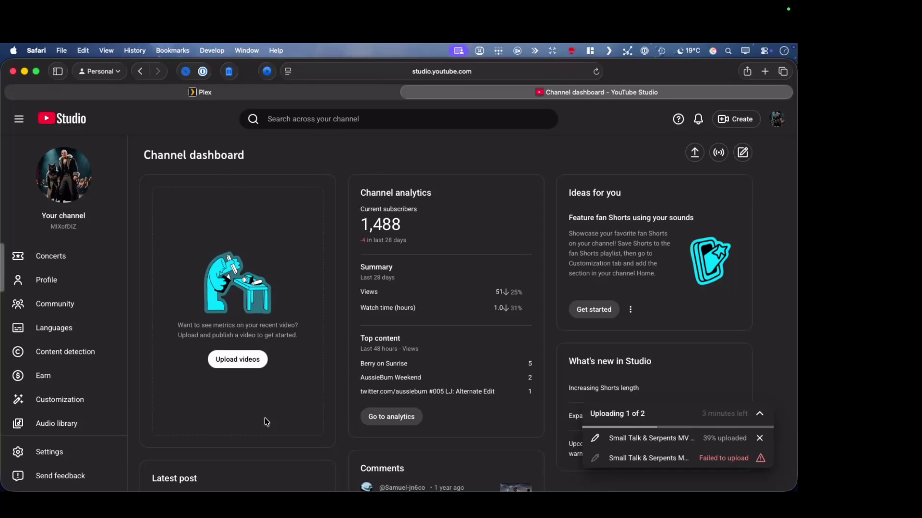
{"action": "key", "text": "super+w"}
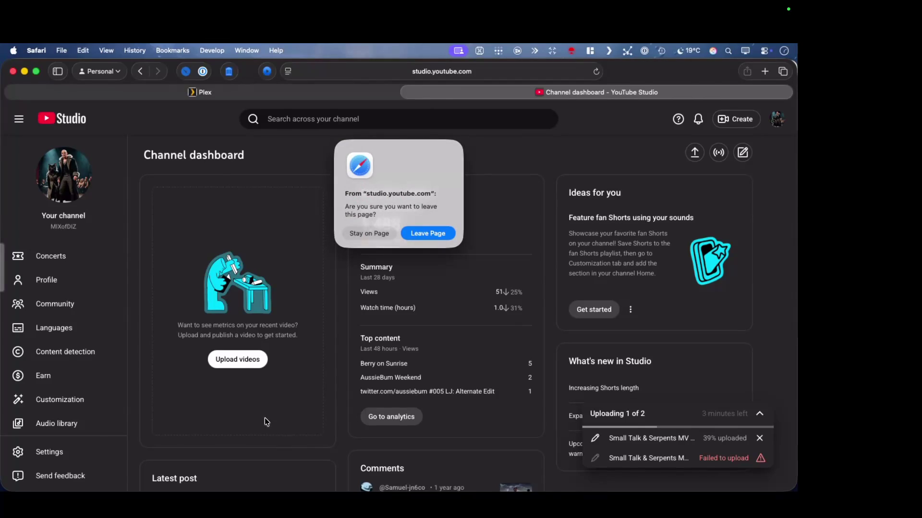
{"action": "left_click", "coordinate": [377, 236]}
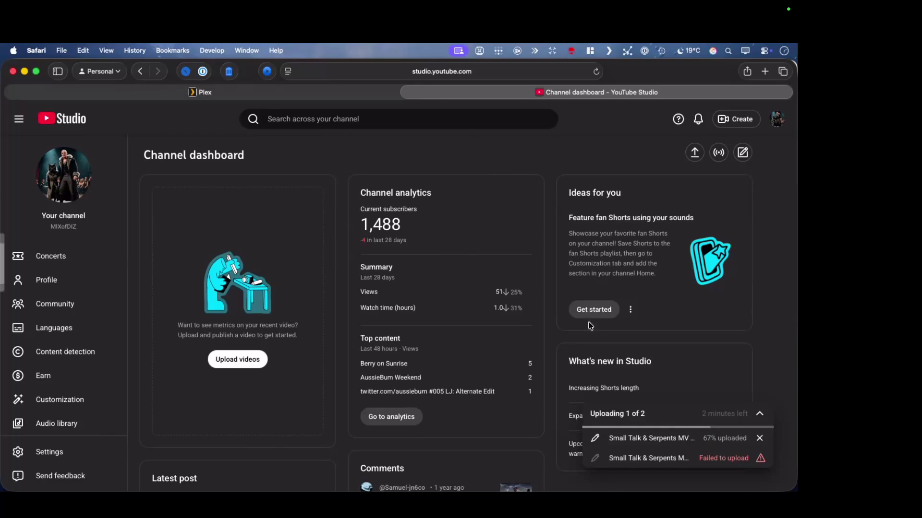
{"action": "scroll", "coordinate": [683, 360], "scroll_direction": "down", "scroll_amount": 2}
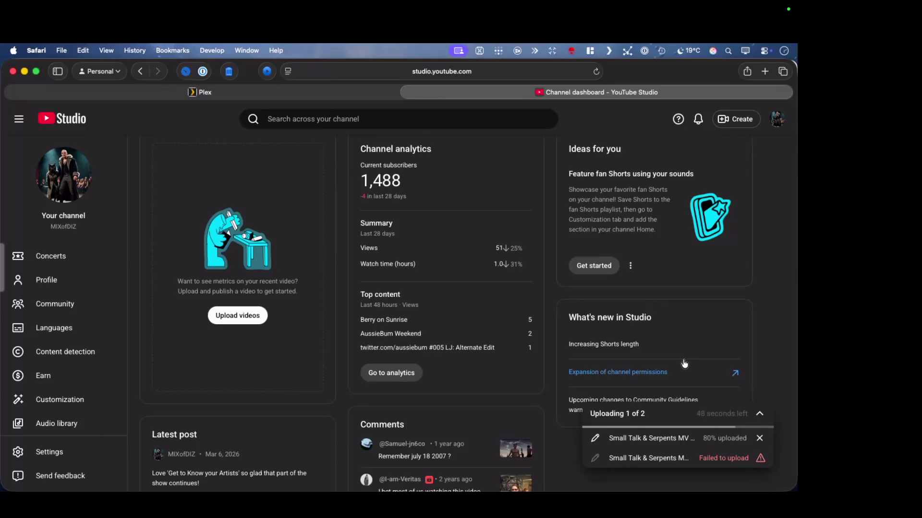
{"action": "scroll", "coordinate": [696, 300], "scroll_direction": "down", "scroll_amount": 3}
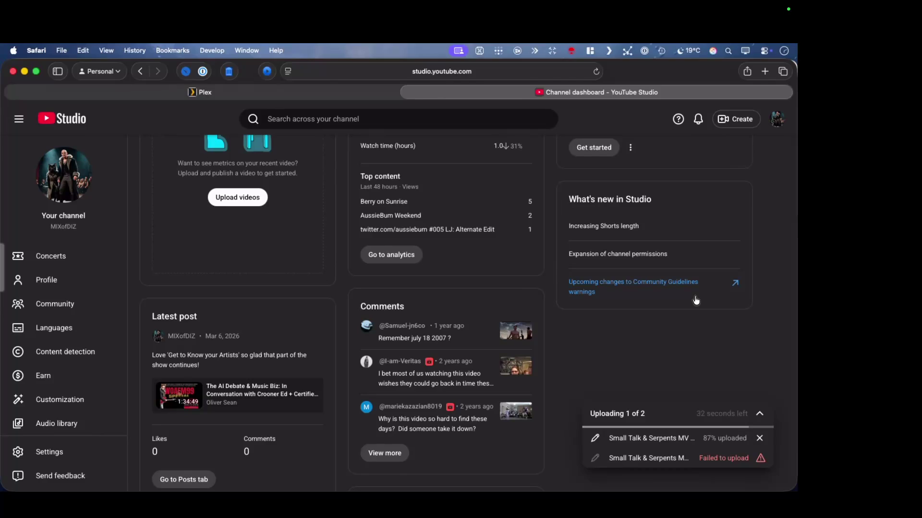
Wait on the dashboard until the upload reaches 100%, then open the video's details
{"action": "scroll", "coordinate": [570, 338], "scroll_direction": "down", "scroll_amount": 5}
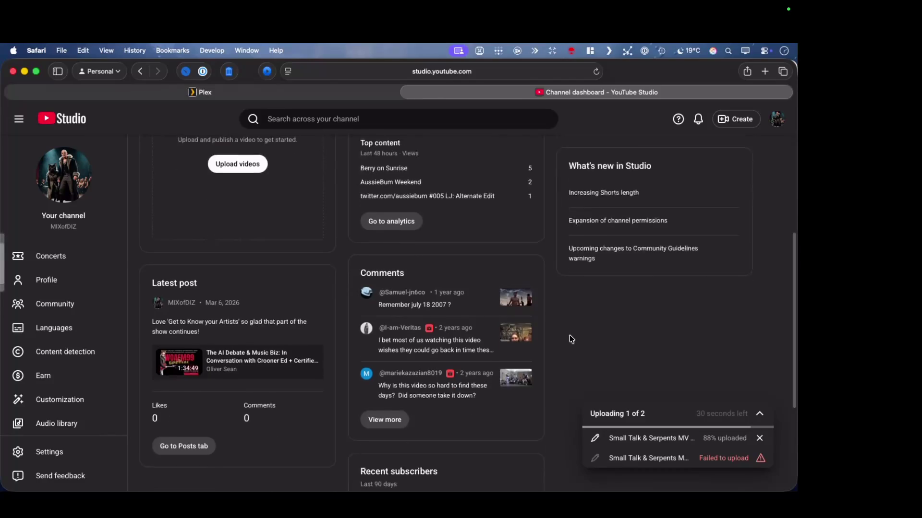
{"action": "scroll", "coordinate": [570, 338], "scroll_direction": "up", "scroll_amount": 4}
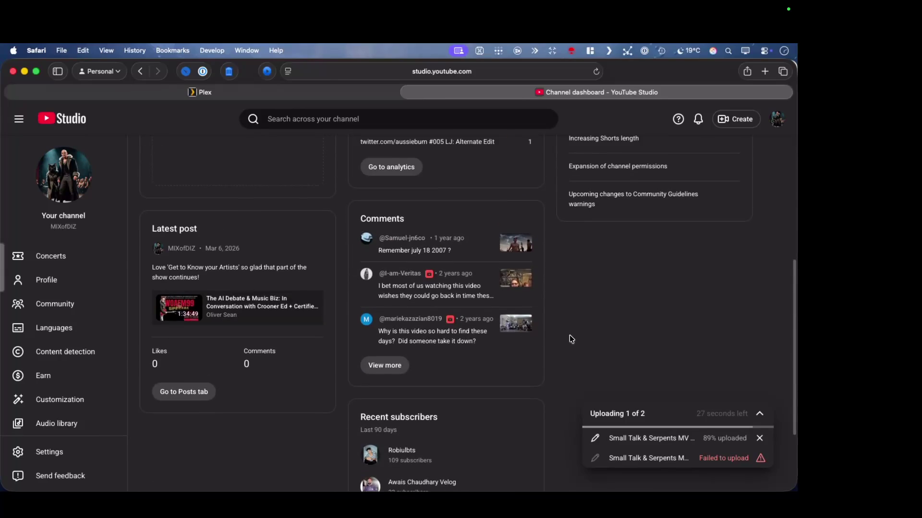
{"action": "scroll", "coordinate": [570, 339], "scroll_direction": "down", "scroll_amount": 4}
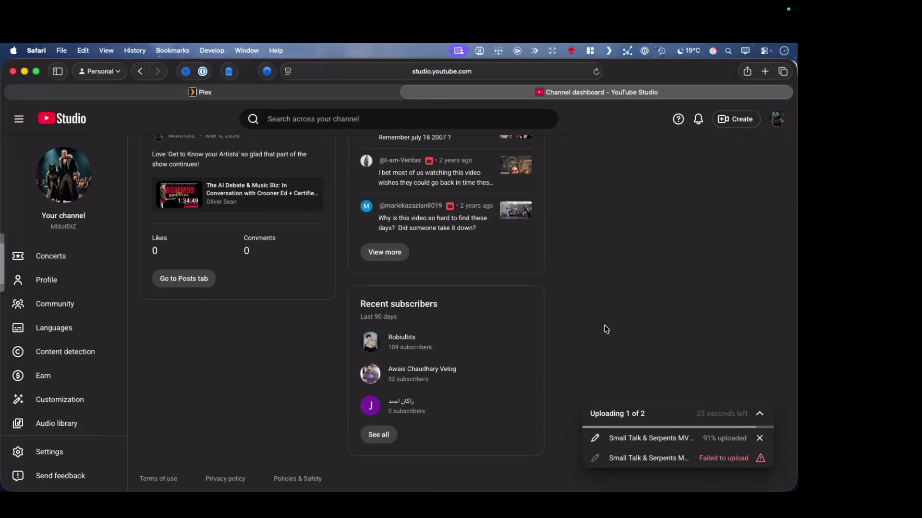
{"action": "scroll", "coordinate": [607, 330], "scroll_direction": "up", "scroll_amount": 3}
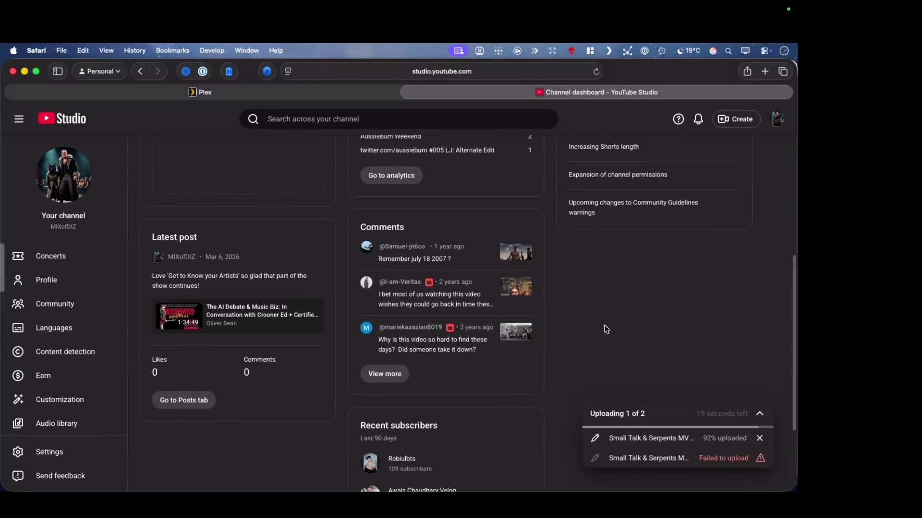
{"action": "scroll", "coordinate": [613, 330], "scroll_direction": "up", "scroll_amount": 1}
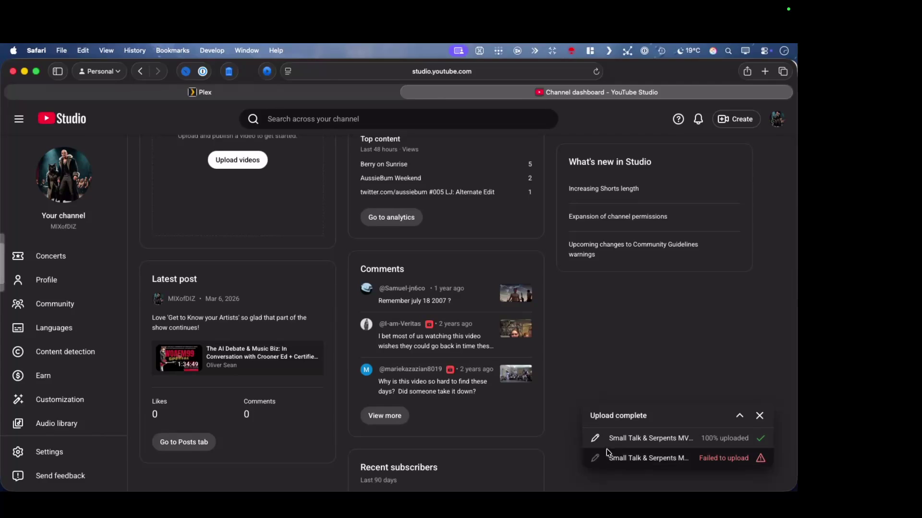
{"action": "left_click", "coordinate": [624, 438]}
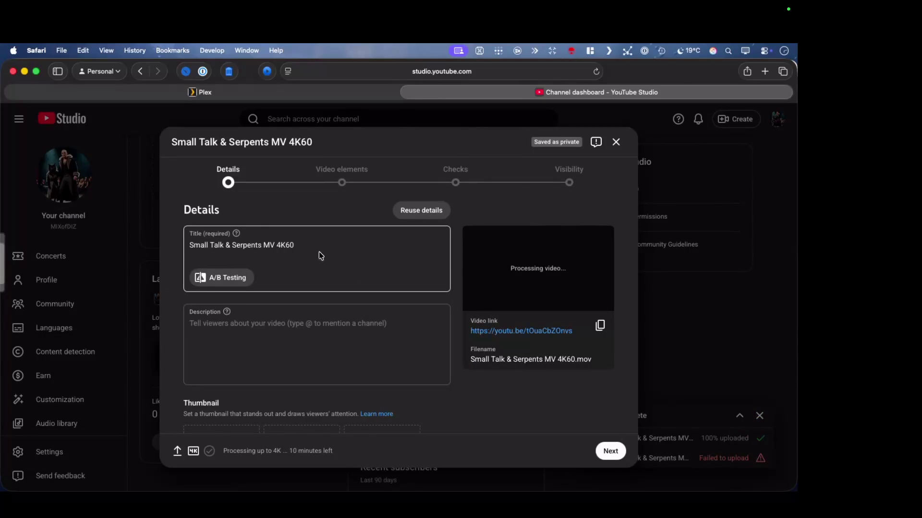
Click into the Title field holding 'Small Talk & Serpents MV 4K60'
{"action": "left_click", "coordinate": [262, 246]}
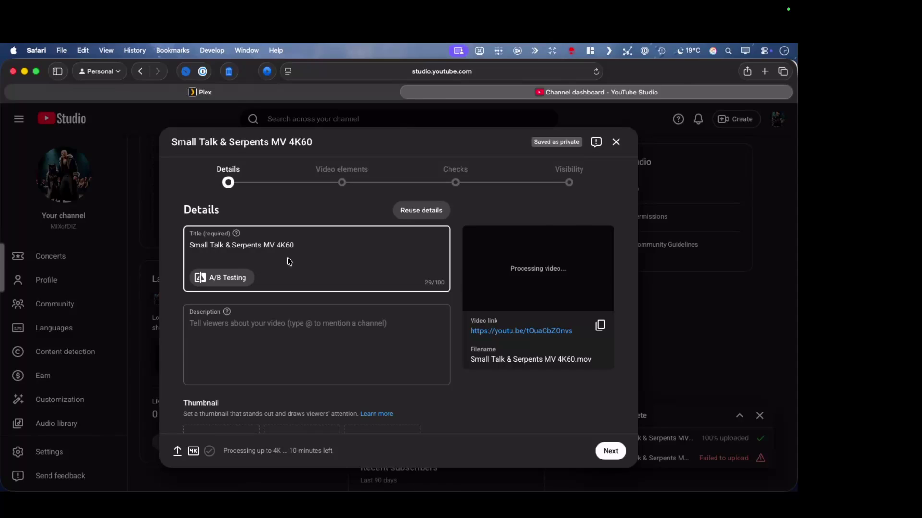
Change the title from 'Small Talk & Serpents MV 4K60' to 'Small Talk & Serpents [MV]'
{"action": "left_click_drag", "start_coordinate": [264, 245], "coordinate": [301, 247]}
{"action": "type", "text": "[Official MV]"}
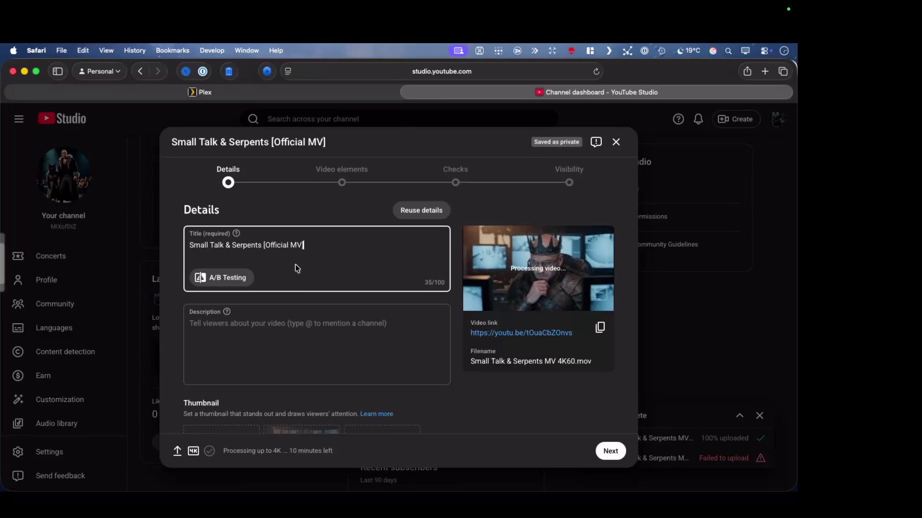
{"action": "left_click_drag", "start_coordinate": [290, 245], "coordinate": [264, 246]}
{"action": "key", "text": "BackSpace"}
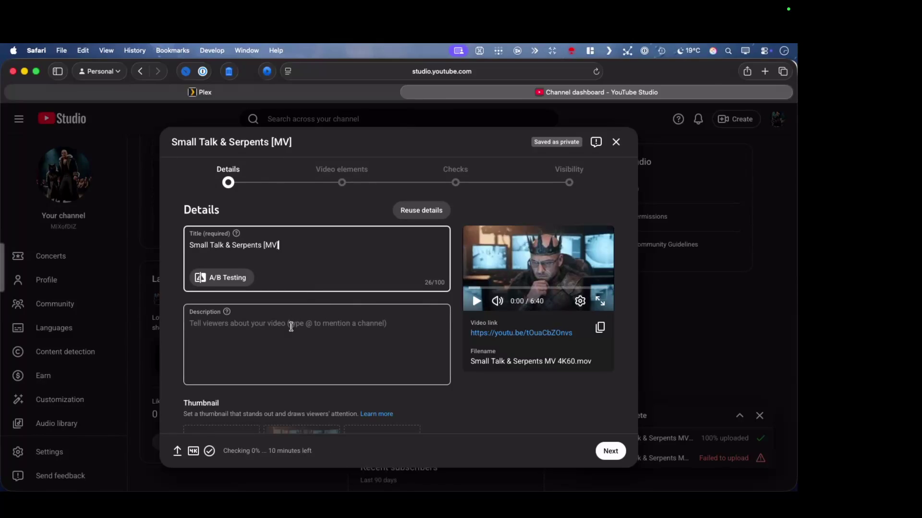
{"action": "type", "text": "Of"}
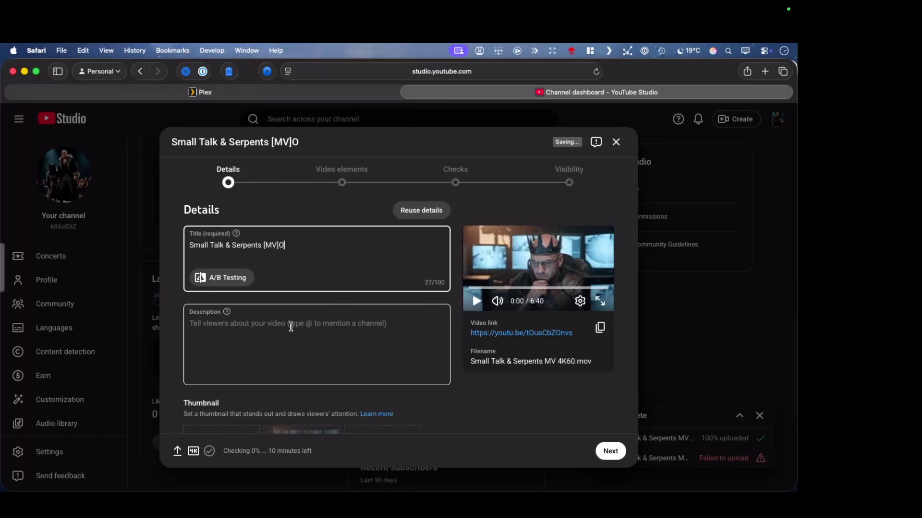
{"action": "key", "text": "BackSpace"}
{"action": "key", "text": "BackSpace"}
{"action": "left_click", "coordinate": [291, 326]}
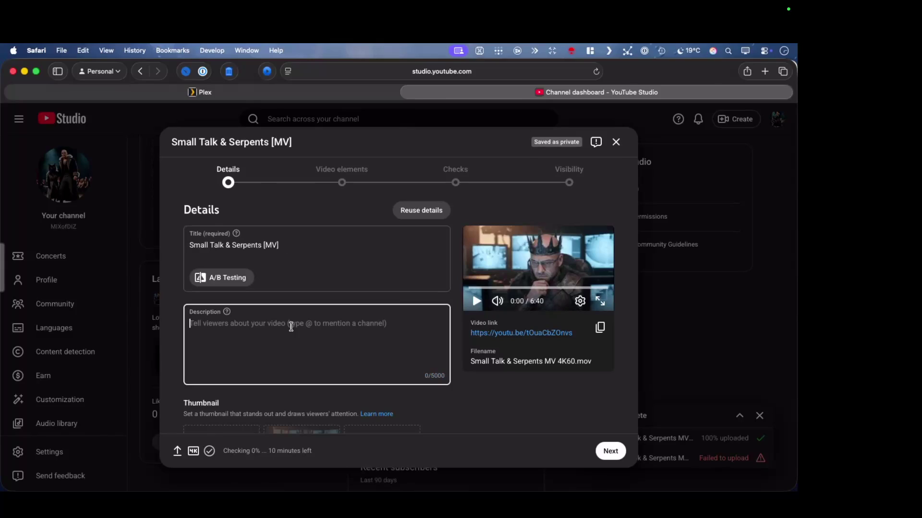
Enter the description "Official Music video 'Small Talk & Serpents' - " followed by the artist's name
{"action": "type", "text": "Official M"}
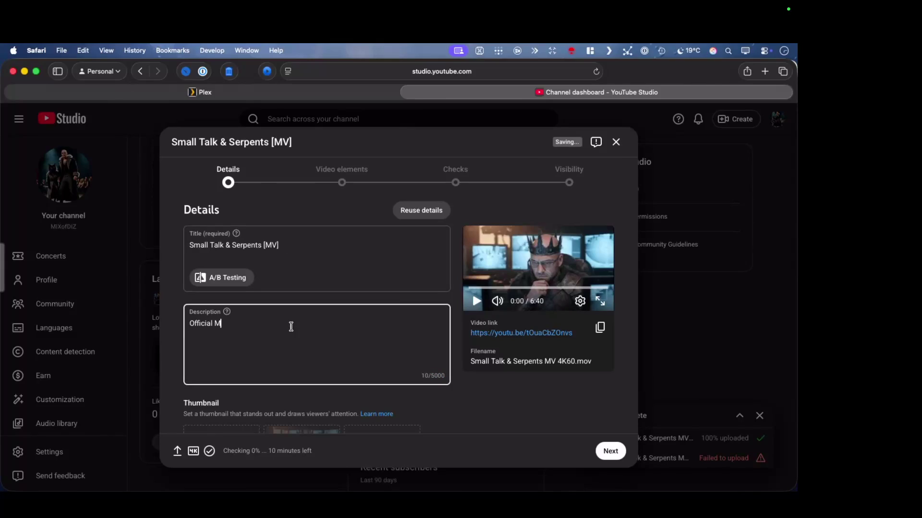
{"action": "type", "text": "usic video "}
{"action": "type", "text": "'Small Talk"}
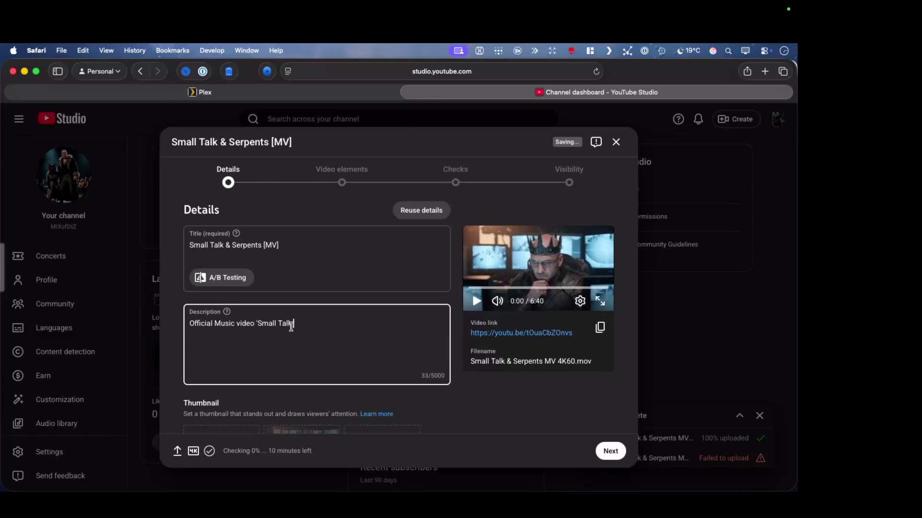
{"action": "type", "text": " & Serpents"}
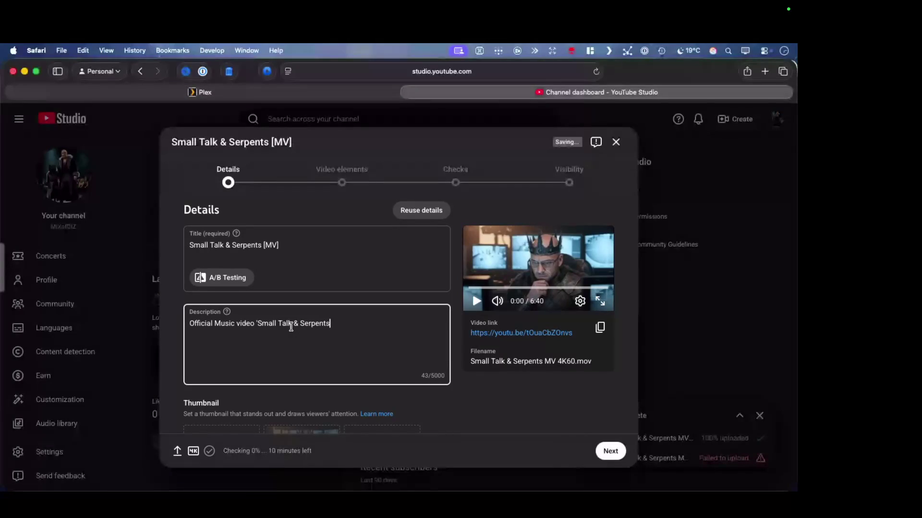
{"action": "type", "text": "' - "}
{"action": "type", "text": "MIXof"}
{"action": "type", "text": "DIZ"}
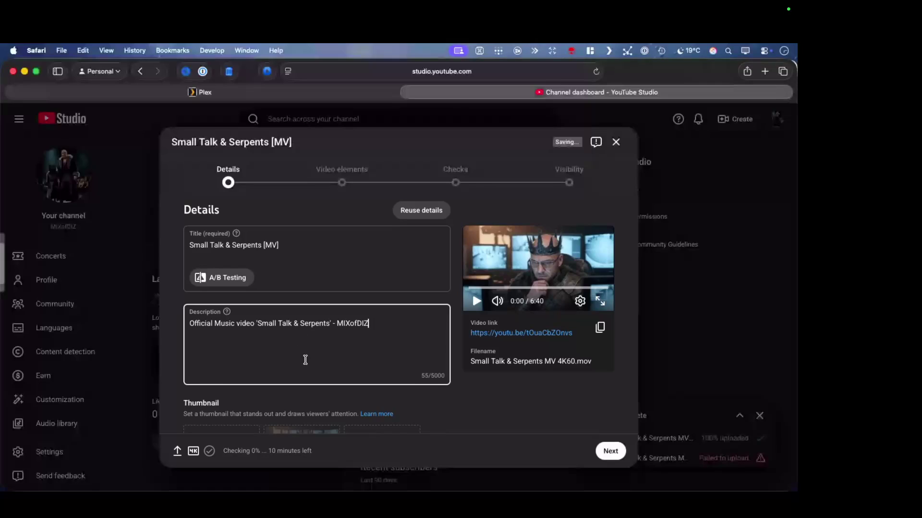
{"action": "scroll", "coordinate": [309, 367], "scroll_direction": "down", "scroll_amount": 3}
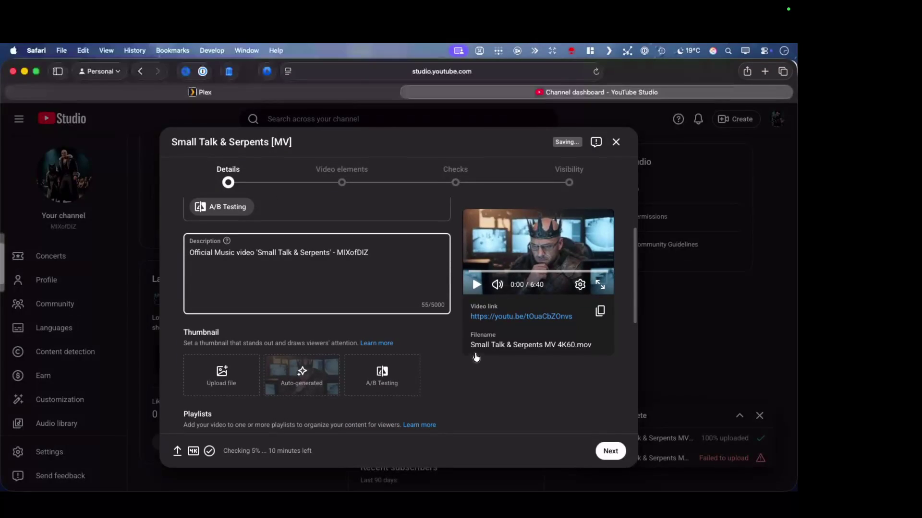
Add the video to four playlists: the artist's music, music videos, Music and My Top Videos
{"action": "scroll", "coordinate": [448, 368], "scroll_direction": "down", "scroll_amount": 2}
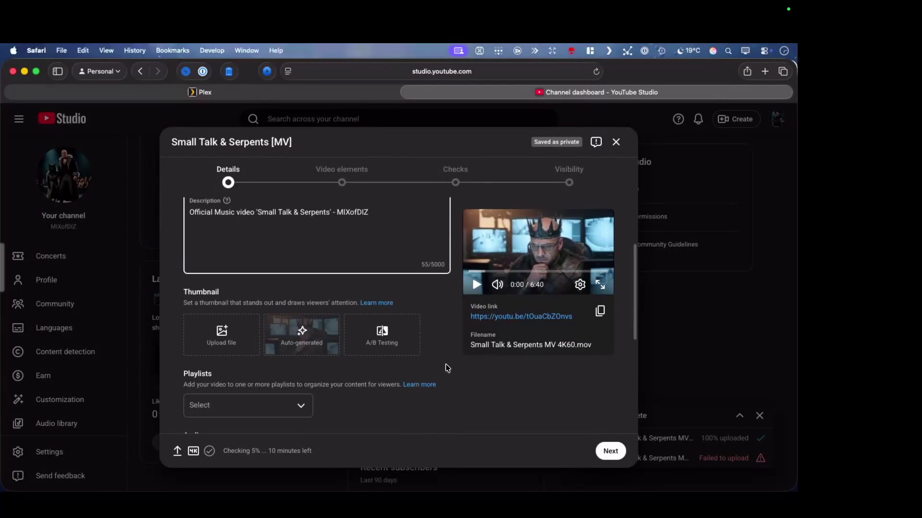
{"action": "scroll", "coordinate": [366, 401], "scroll_direction": "down", "scroll_amount": 4}
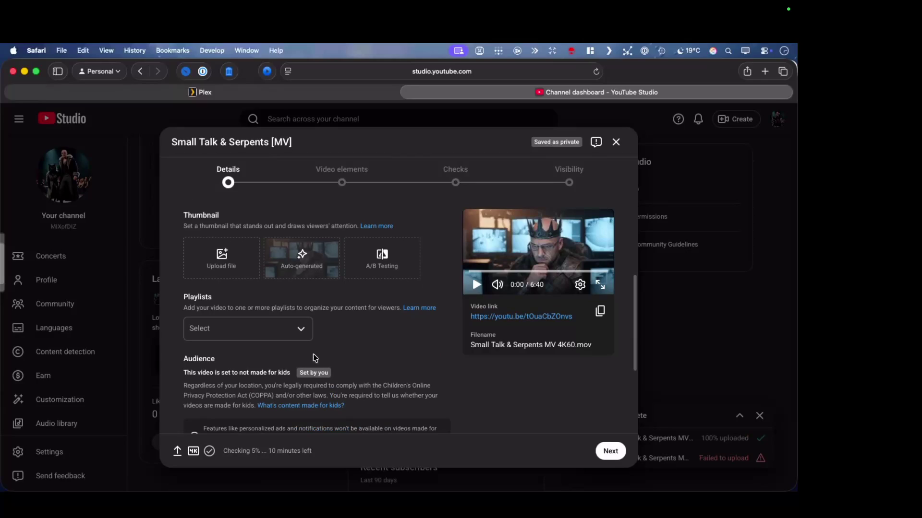
{"action": "left_click", "coordinate": [303, 333]}
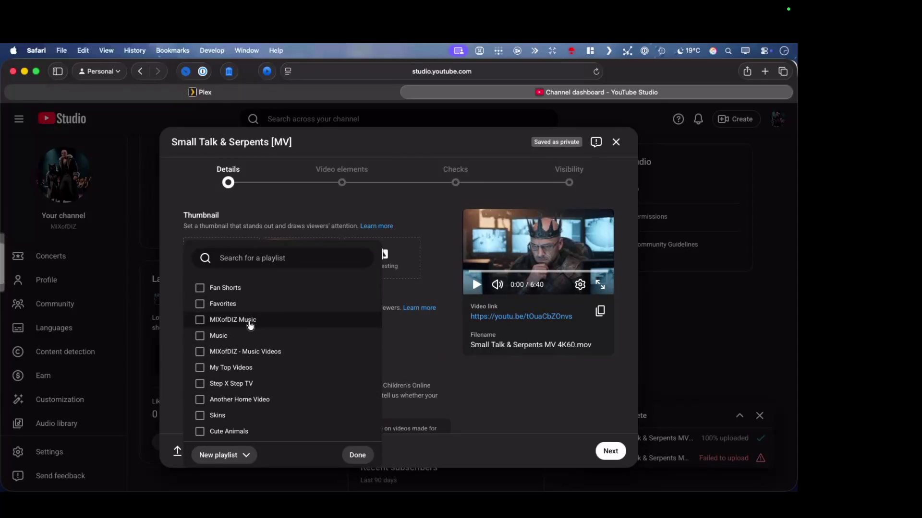
{"action": "left_click", "coordinate": [200, 352]}
{"action": "left_click", "coordinate": [200, 320]}
{"action": "left_click", "coordinate": [200, 335]}
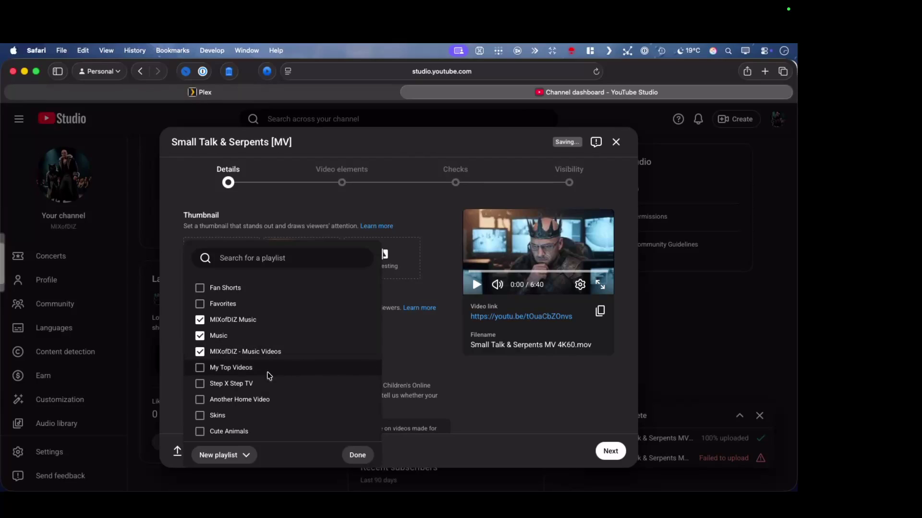
{"action": "left_click", "coordinate": [200, 368]}
{"action": "scroll", "coordinate": [364, 388], "scroll_direction": "down", "scroll_amount": 1}
{"action": "scroll", "coordinate": [365, 388], "scroll_direction": "down", "scroll_amount": 3}
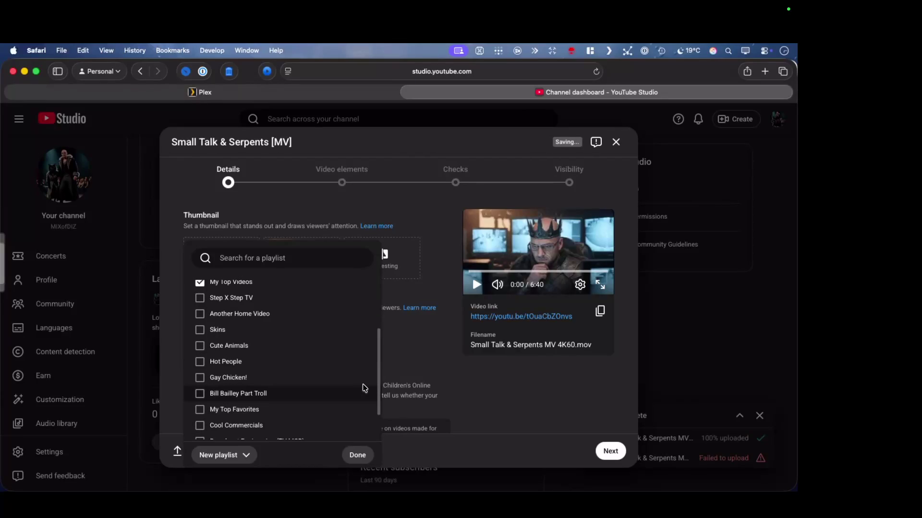
{"action": "left_click", "coordinate": [358, 453]}
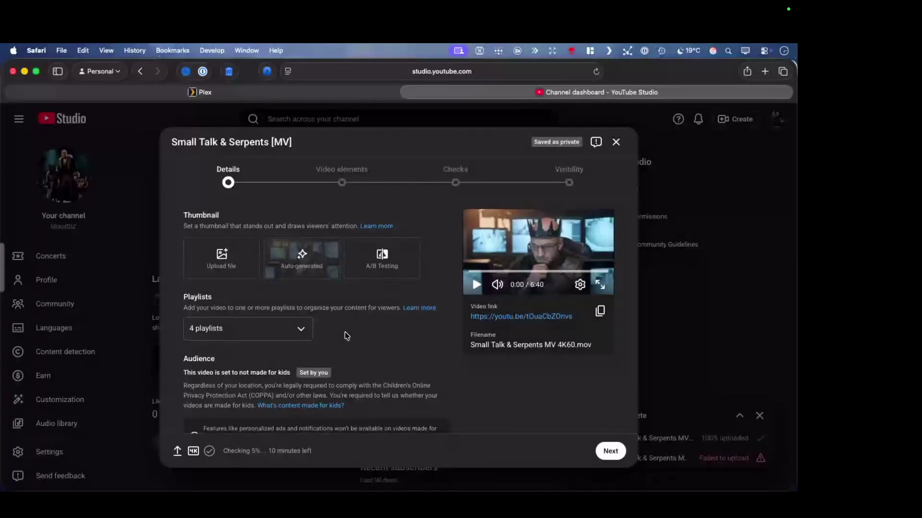
{"action": "left_click", "coordinate": [224, 262]}
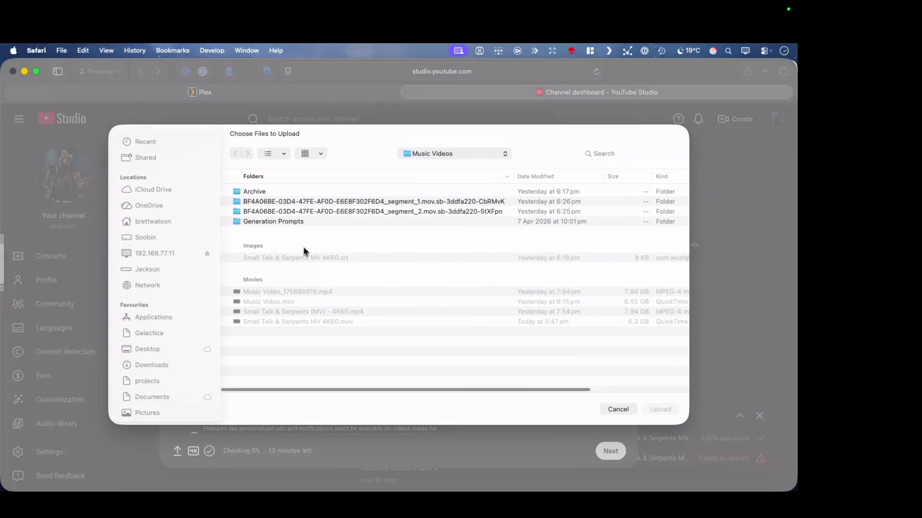
Navigate the thumbnail file dialog to the channel folder's Promo > Small Talk and Serpents folder
{"action": "left_click", "coordinate": [448, 151]}
{"action": "left_click", "coordinate": [450, 163]}
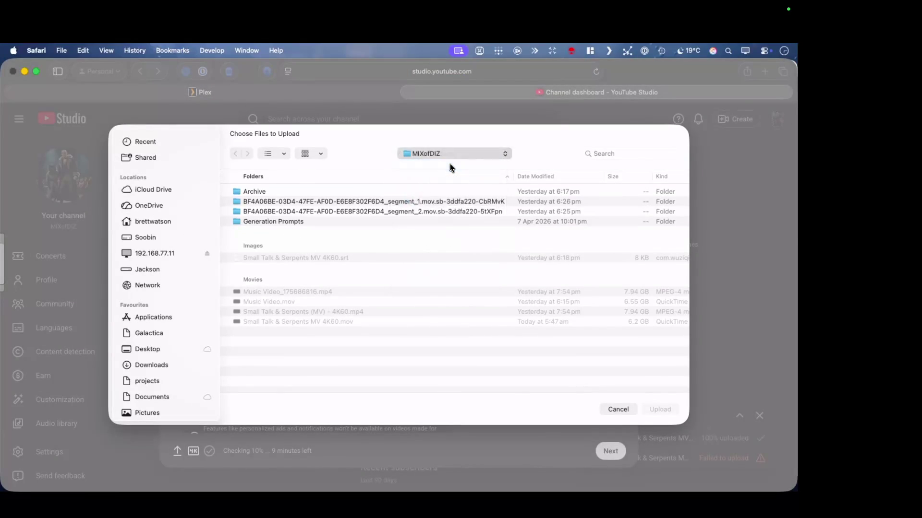
{"action": "left_click", "coordinate": [451, 152]}
{"action": "left_click", "coordinate": [450, 152]}
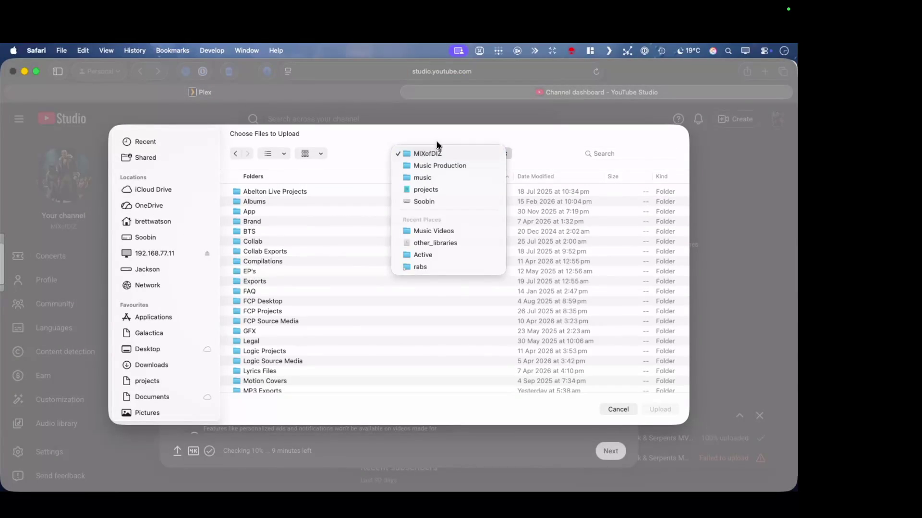
{"action": "scroll", "coordinate": [336, 331], "scroll_direction": "down", "scroll_amount": 1}
{"action": "scroll", "coordinate": [337, 330], "scroll_direction": "down", "scroll_amount": 5}
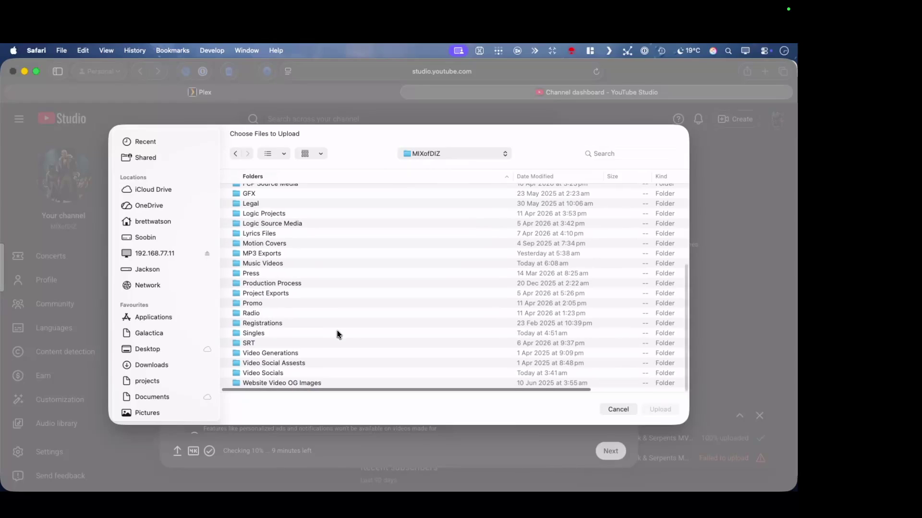
{"action": "double_click", "coordinate": [328, 303]}
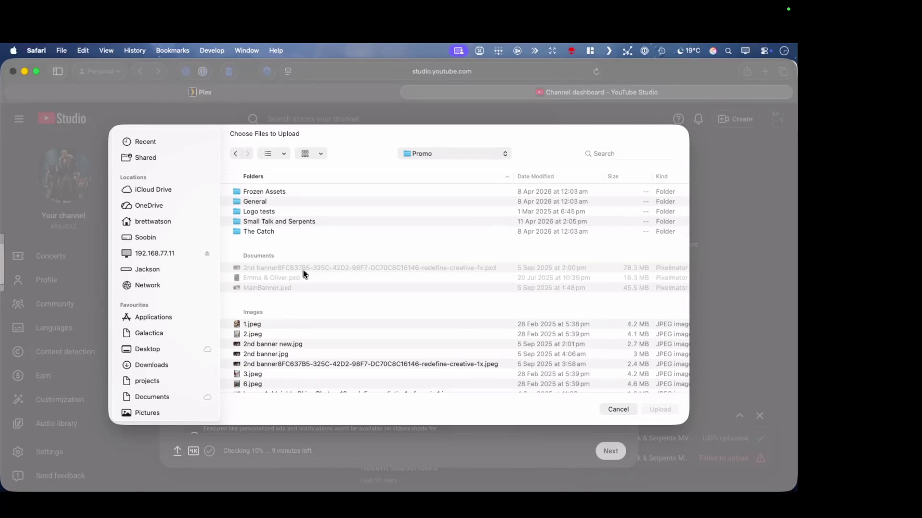
{"action": "scroll", "coordinate": [316, 332], "scroll_direction": "down", "scroll_amount": 5}
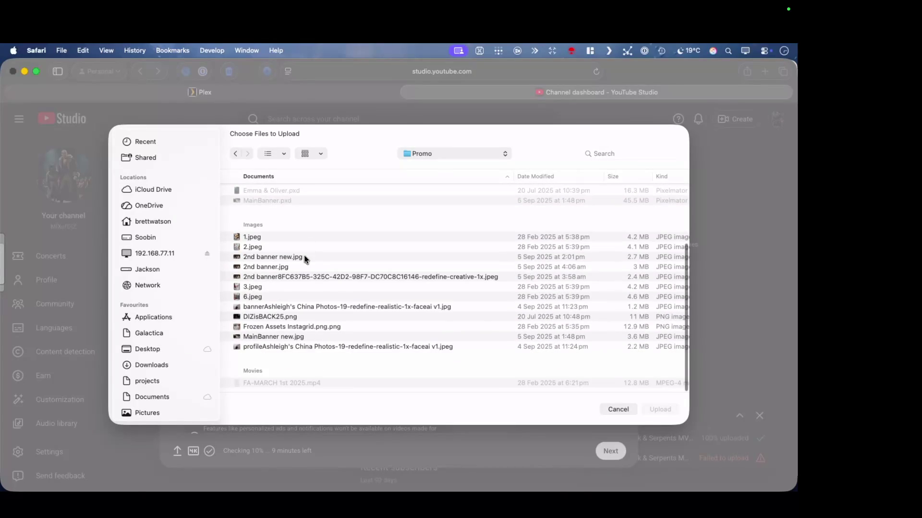
{"action": "scroll", "coordinate": [322, 318], "scroll_direction": "up", "scroll_amount": 5}
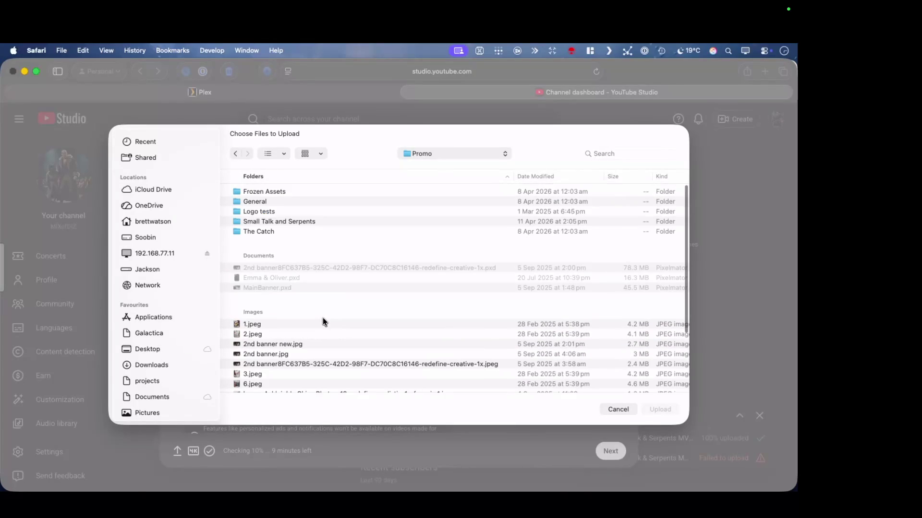
{"action": "left_click", "coordinate": [312, 219]}
{"action": "double_click", "coordinate": [312, 219]}
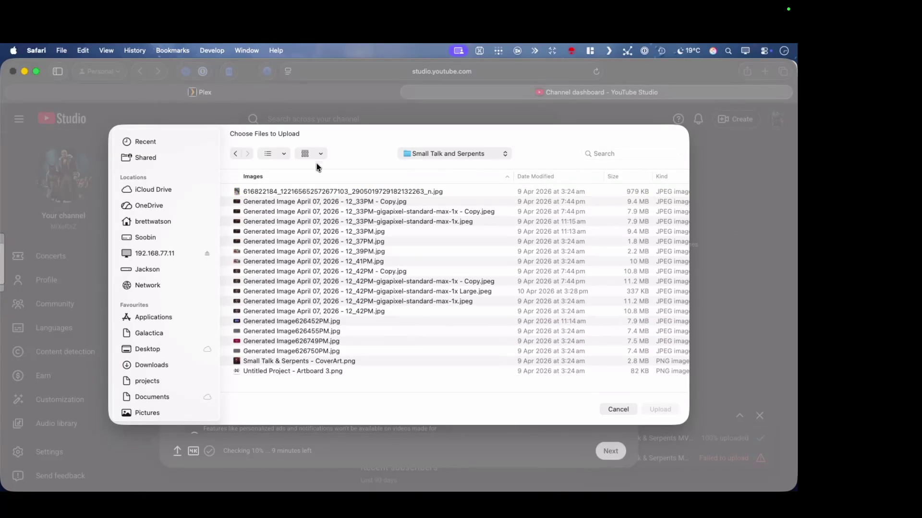
Preview the generated cover images, including the 12_33PM copy and the upscaled gigapixel snake image
{"action": "left_click", "coordinate": [315, 292]}
{"action": "key", "text": "space"}
{"action": "key", "text": "space"}
{"action": "left_click", "coordinate": [315, 201]}
{"action": "key", "text": "space"}
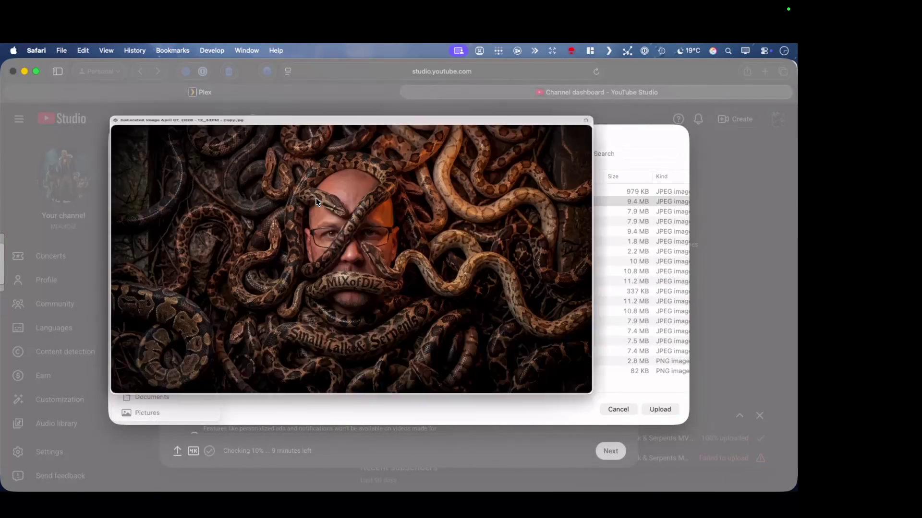
{"action": "key", "text": "Down"}
{"action": "key", "text": "Down"}
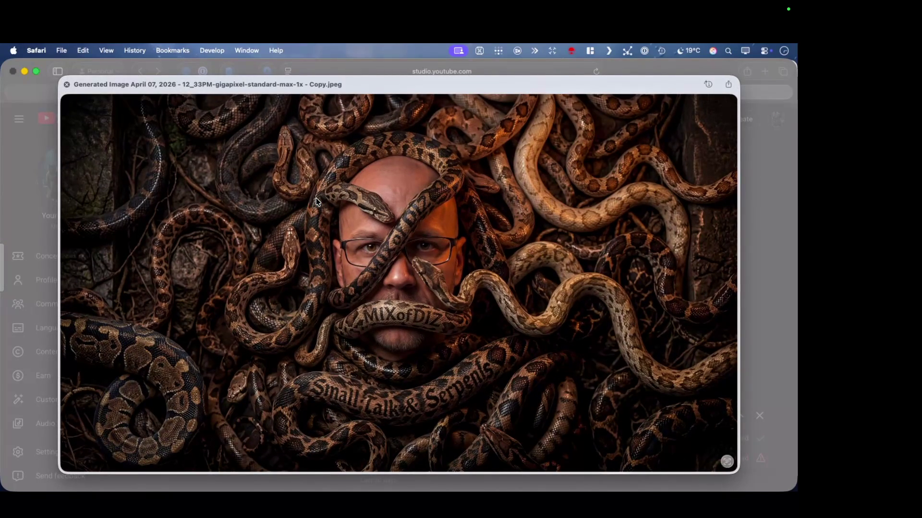
{"action": "key", "text": "Up"}
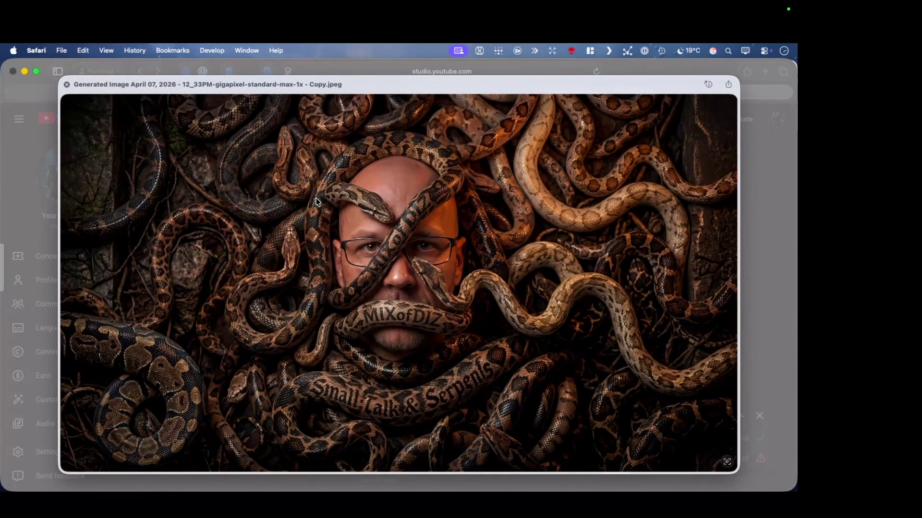
{"action": "key", "text": "Down"}
{"action": "key", "text": "space"}
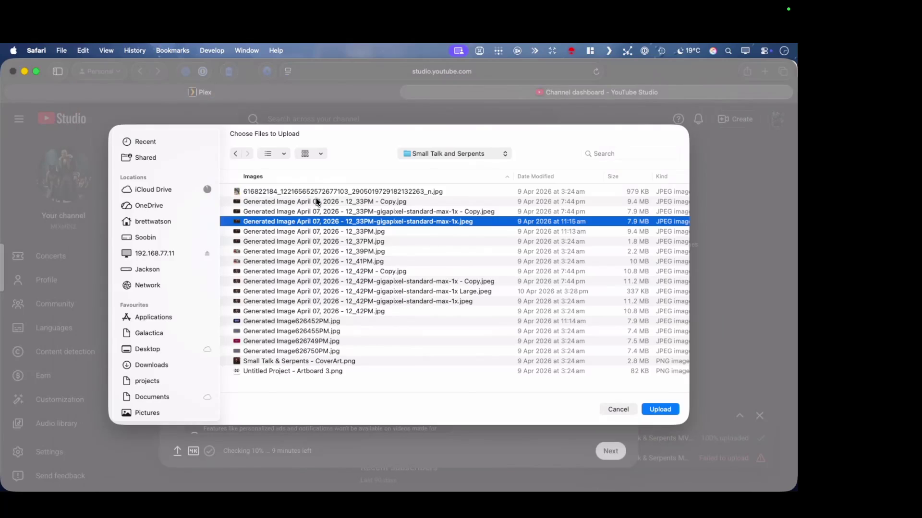
Compare the 12_42PM, 12_37PM and masked-face 12_33PM snake images in Quick Look
{"action": "left_click", "coordinate": [312, 310]}
{"action": "key", "text": "space"}
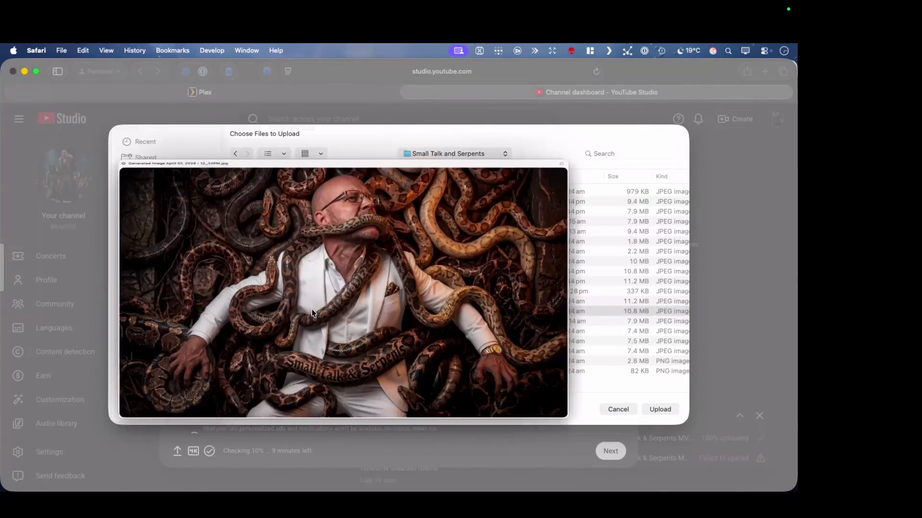
{"action": "key", "text": "Up"}
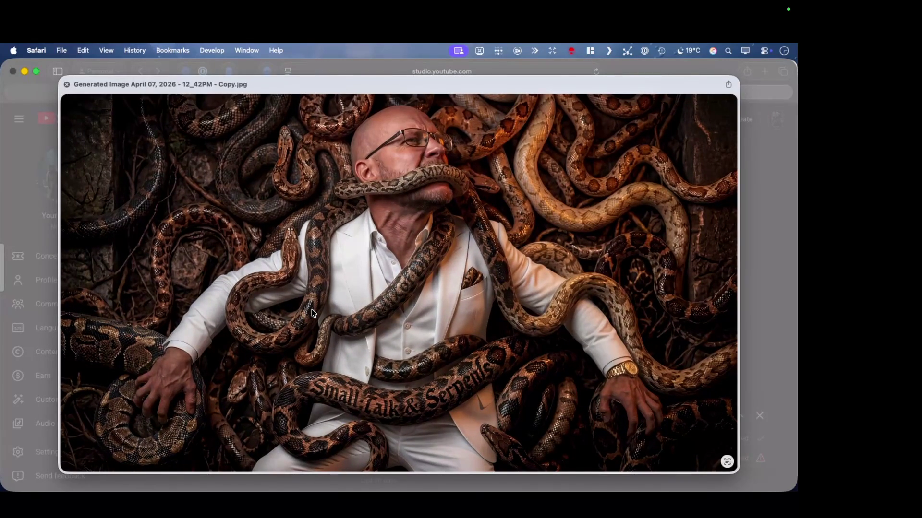
{"action": "key", "text": "Up"}
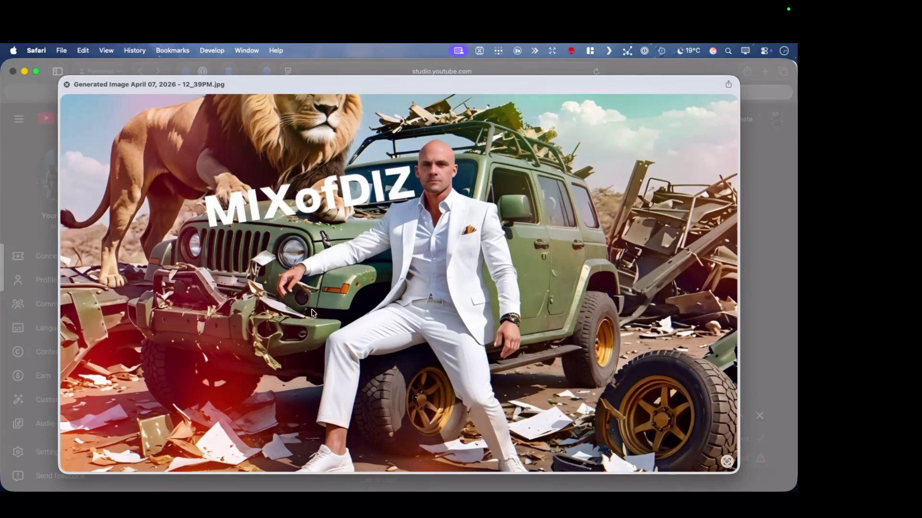
{"action": "key", "text": "Up"}
{"action": "key", "text": "Down"}
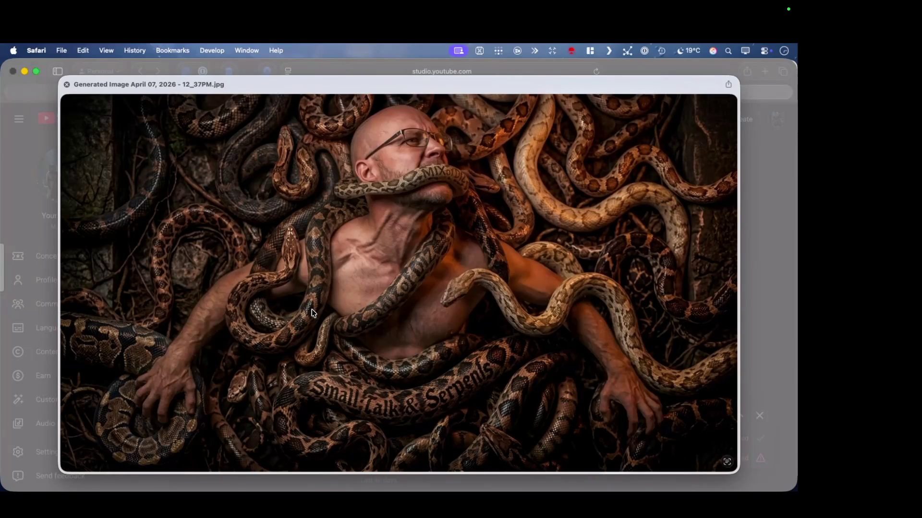
{"action": "key", "text": "space"}
{"action": "key", "text": "Up"}
{"action": "key", "text": "space"}
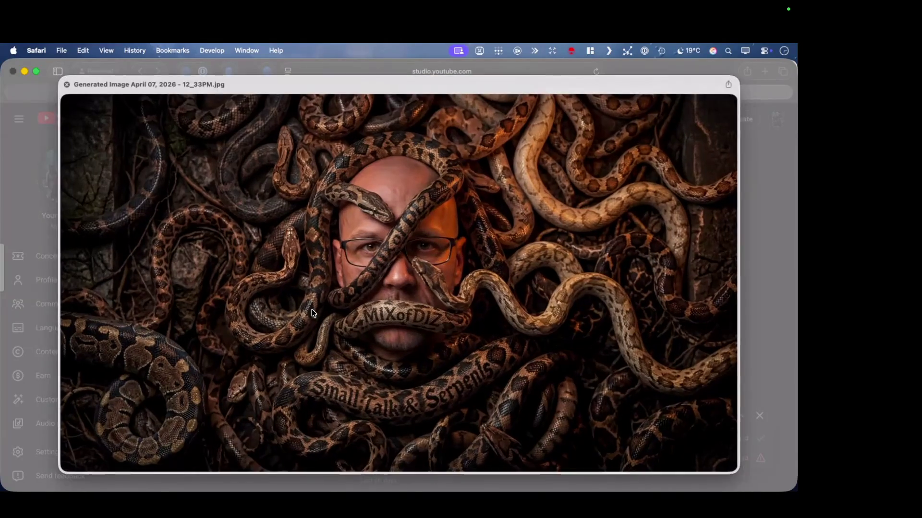
{"action": "key", "text": "space"}
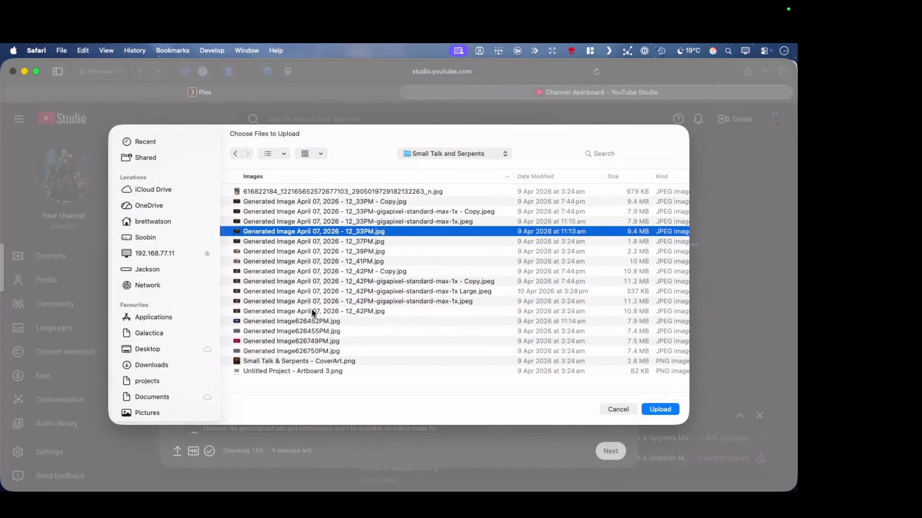
Compare the gigapixel upscale against the original 12_33PM.jpg, then upload the gigapixel version as thumbnail
{"action": "key", "text": "Up"}
{"action": "key", "text": "space"}
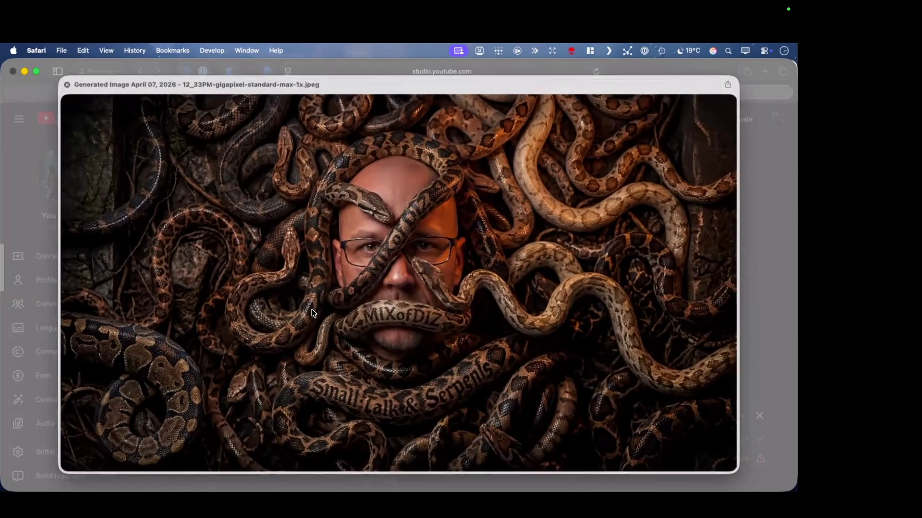
{"action": "key", "text": "Up"}
{"action": "key", "text": "Up"}
{"action": "key", "text": "space"}
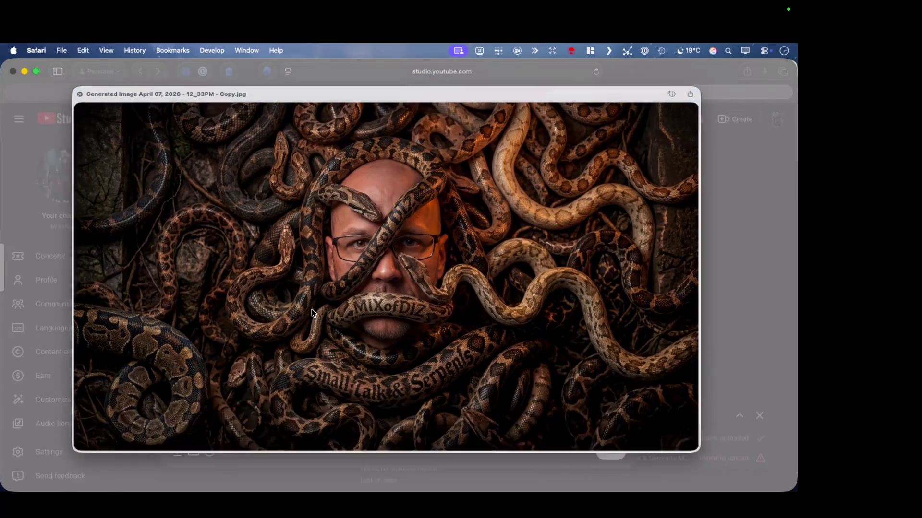
{"action": "key", "text": "Down"}
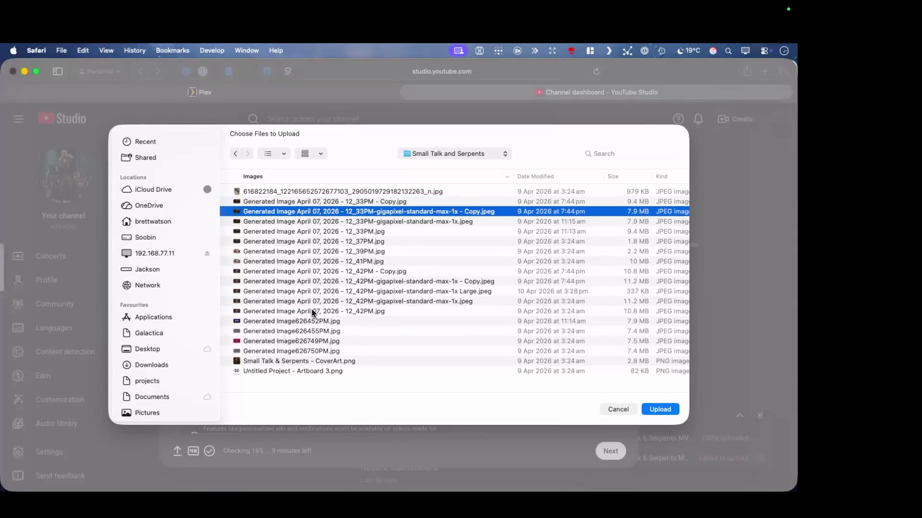
{"action": "key", "text": "Down"}
{"action": "key", "text": "space"}
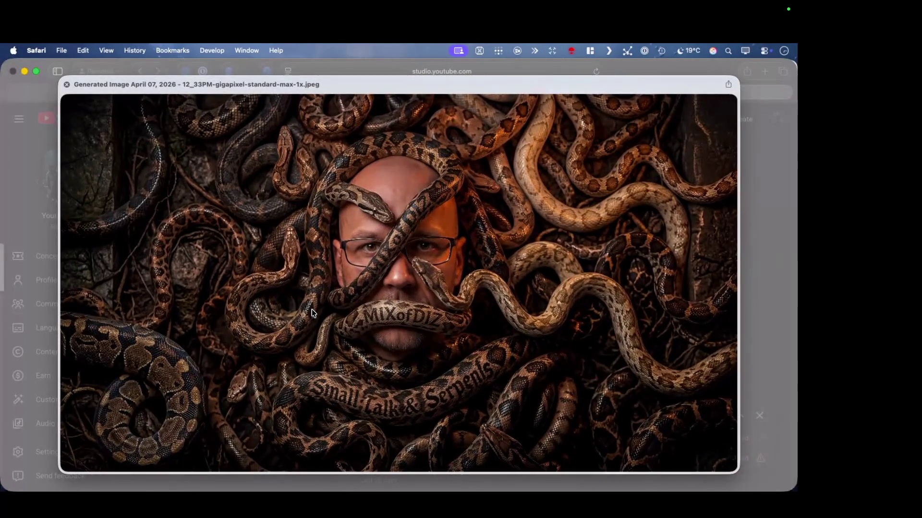
{"action": "key", "text": "Down"}
{"action": "key", "text": "Up"}
{"action": "key", "text": "Down"}
{"action": "key", "text": "Up"}
{"action": "key", "text": "Down"}
{"action": "key", "text": "Up"}
{"action": "key", "text": "Down"}
{"action": "key", "text": "Up"}
{"action": "key", "text": "space"}
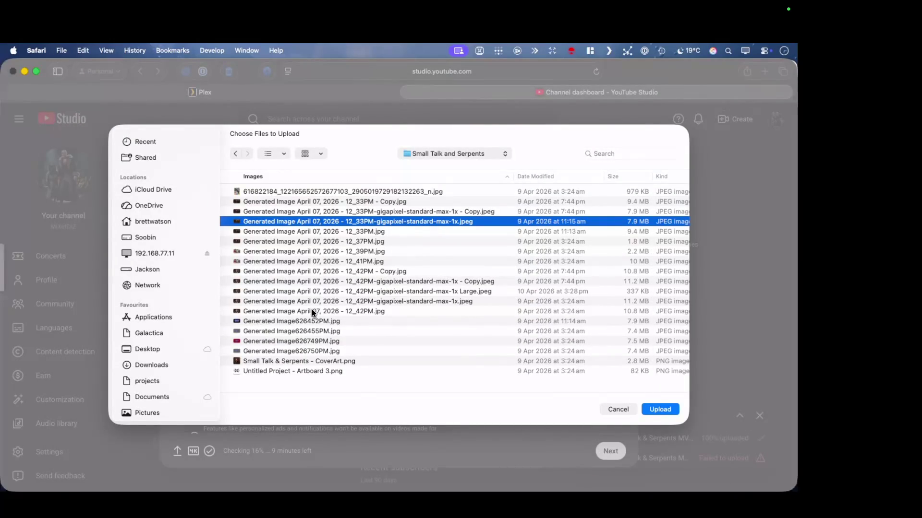
{"action": "left_click", "coordinate": [658, 408]}
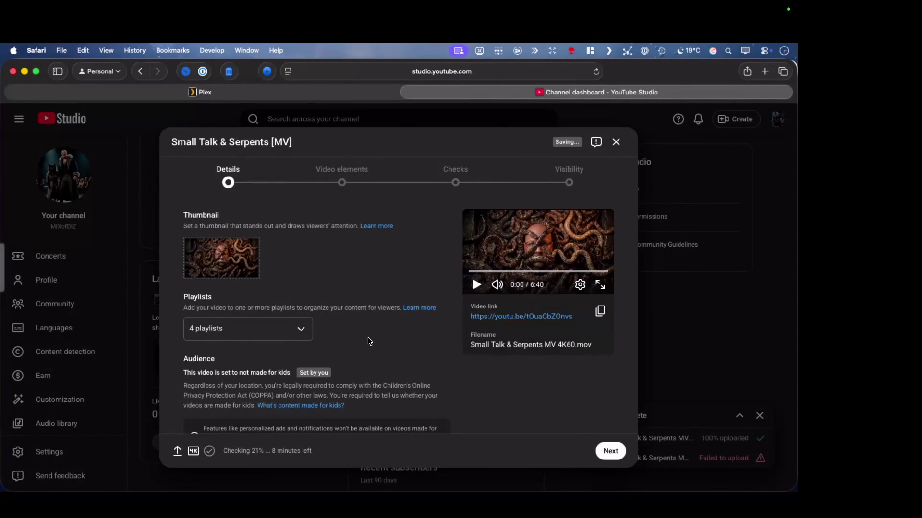
Review the Details page and copy the video's share link
{"action": "scroll", "coordinate": [370, 342], "scroll_direction": "down", "scroll_amount": 5}
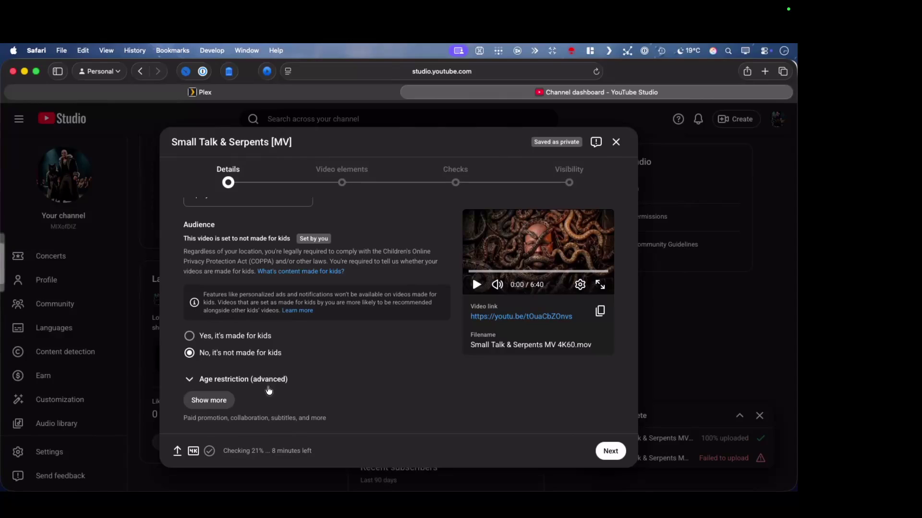
{"action": "scroll", "coordinate": [269, 390], "scroll_direction": "up", "scroll_amount": 10}
{"action": "scroll", "coordinate": [290, 401], "scroll_direction": "down", "scroll_amount": 5}
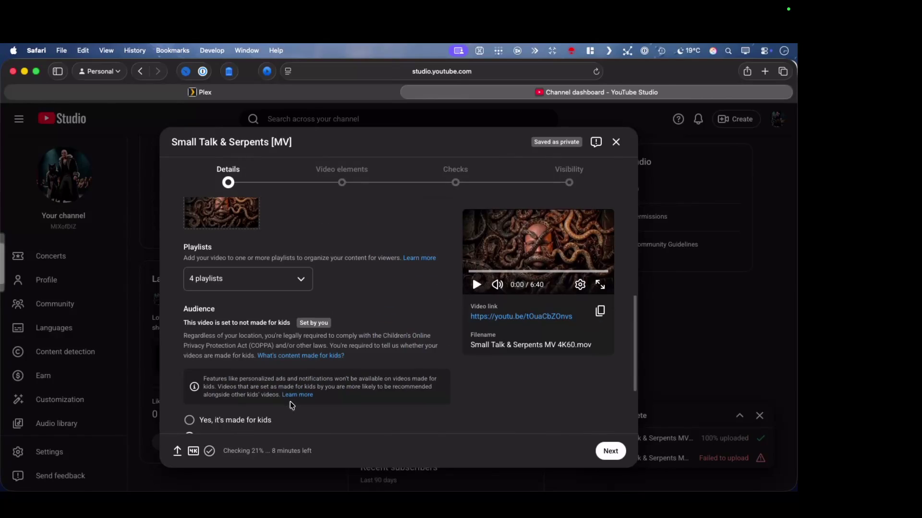
{"action": "scroll", "coordinate": [290, 401], "scroll_direction": "down", "scroll_amount": 2}
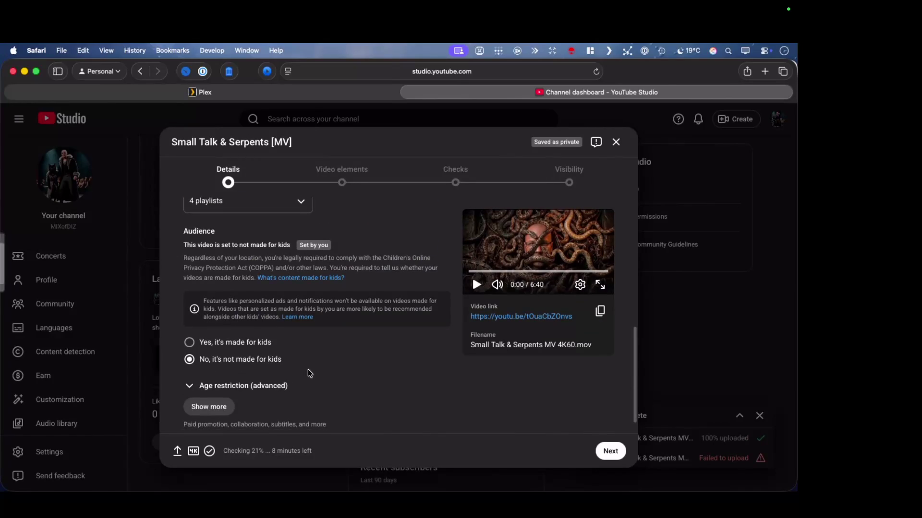
{"action": "scroll", "coordinate": [316, 384], "scroll_direction": "up", "scroll_amount": 10}
{"action": "scroll", "coordinate": [325, 399], "scroll_direction": "down", "scroll_amount": 7}
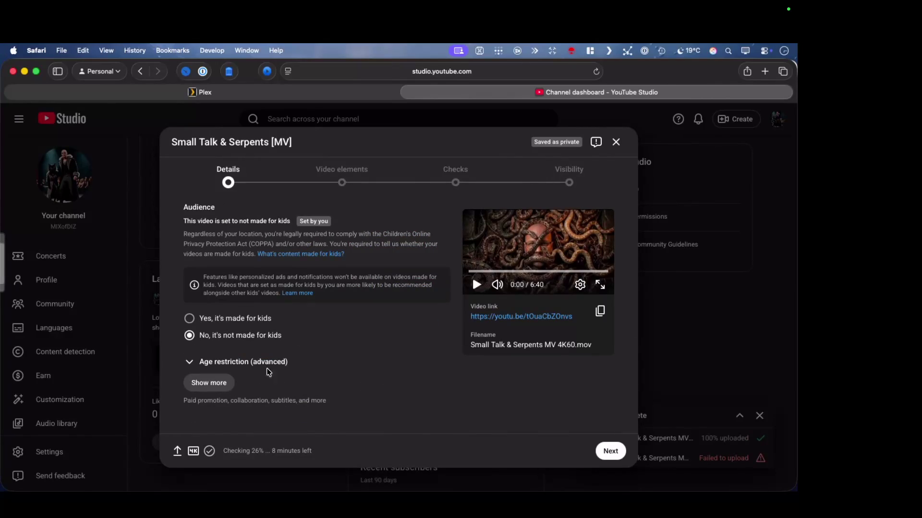
{"action": "scroll", "coordinate": [266, 370], "scroll_direction": "up", "scroll_amount": 10}
{"action": "scroll", "coordinate": [290, 401], "scroll_direction": "down", "scroll_amount": 7}
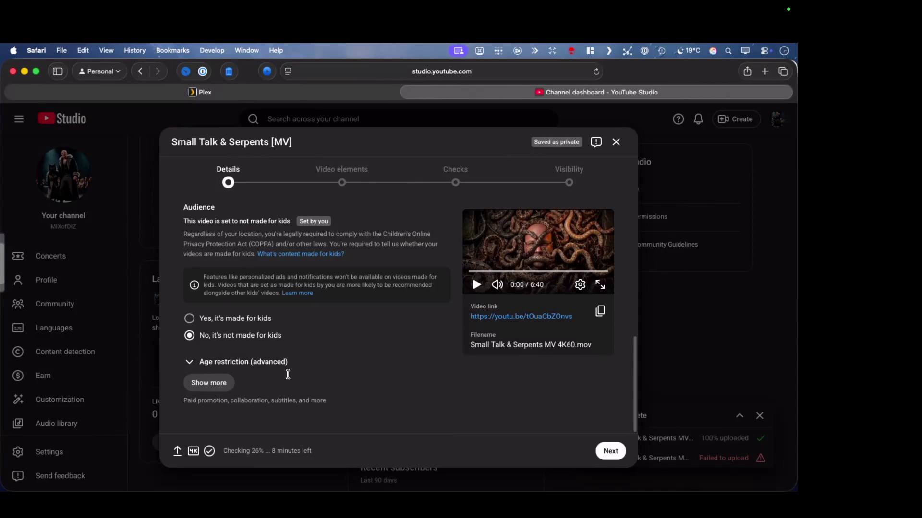
{"action": "scroll", "coordinate": [330, 371], "scroll_direction": "up", "scroll_amount": 10}
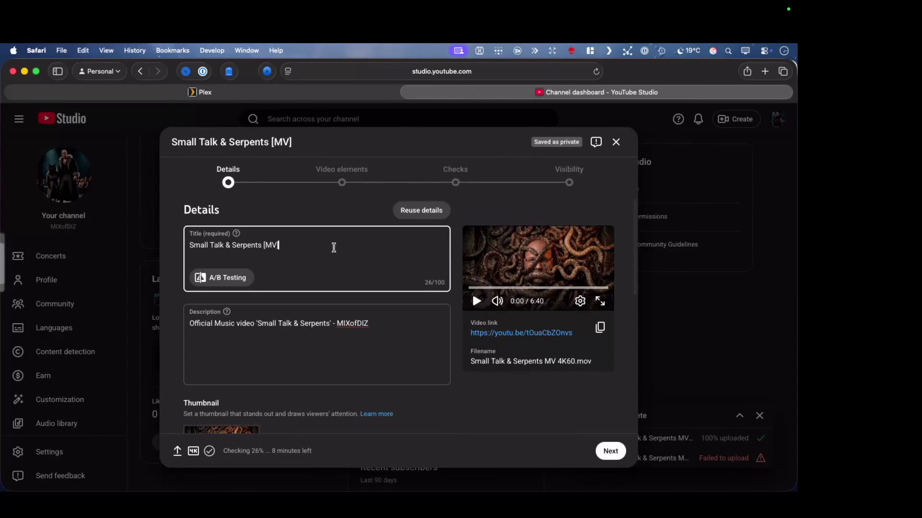
{"action": "scroll", "coordinate": [365, 341], "scroll_direction": "down", "scroll_amount": 5}
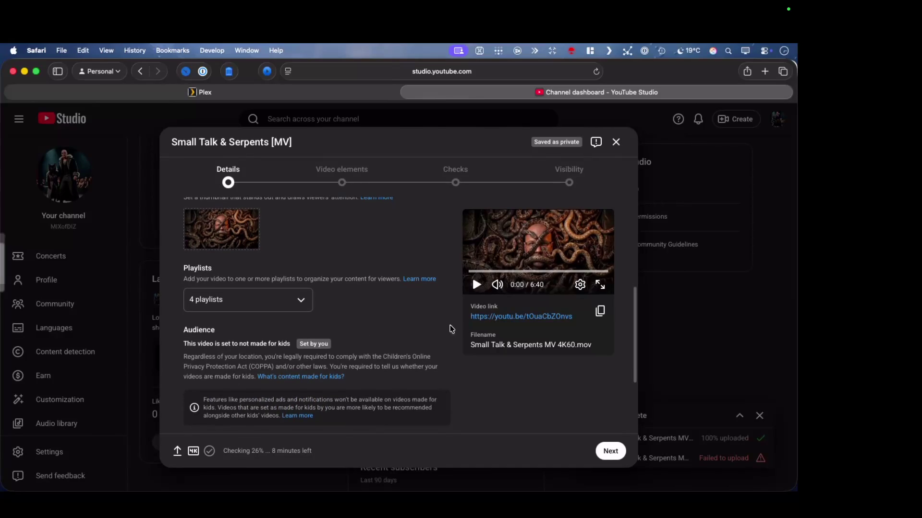
{"action": "left_click", "coordinate": [599, 311]}
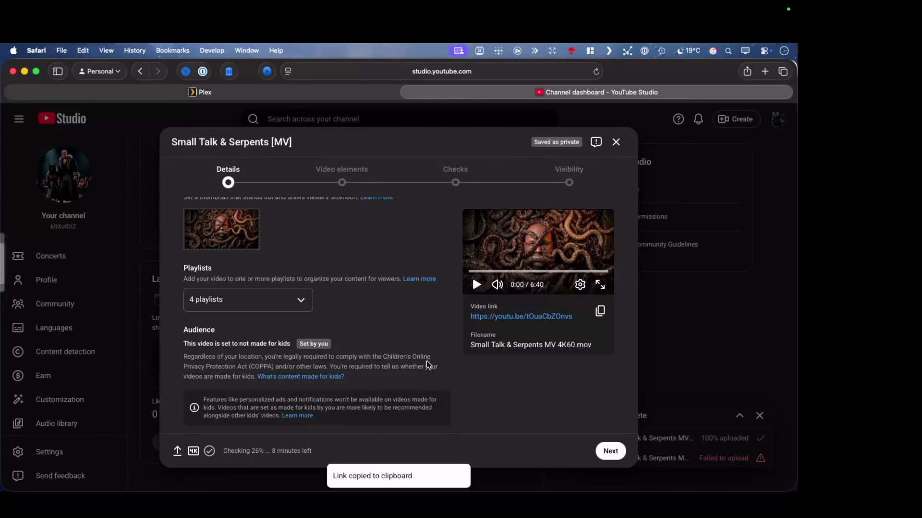
Advance the upload wizard from Details to the Video elements step
{"action": "scroll", "coordinate": [421, 354], "scroll_direction": "down", "scroll_amount": 4}
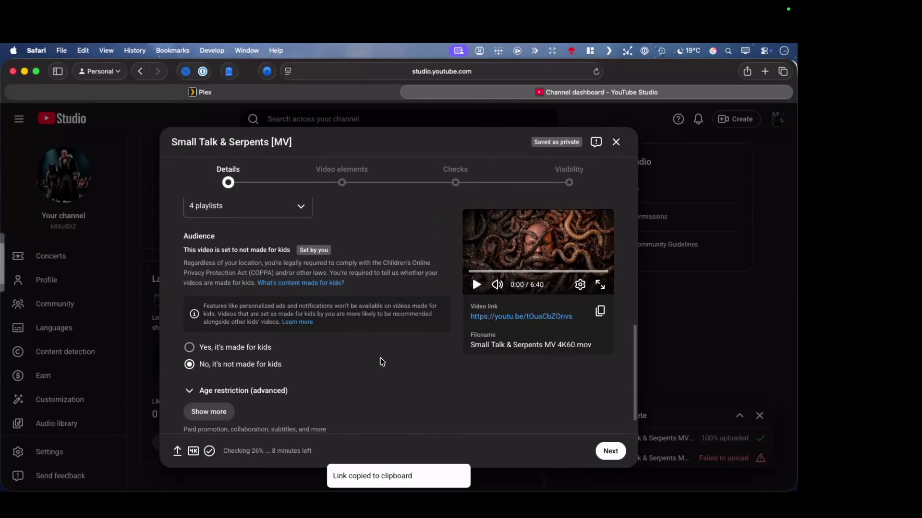
{"action": "scroll", "coordinate": [383, 362], "scroll_direction": "down", "scroll_amount": 1}
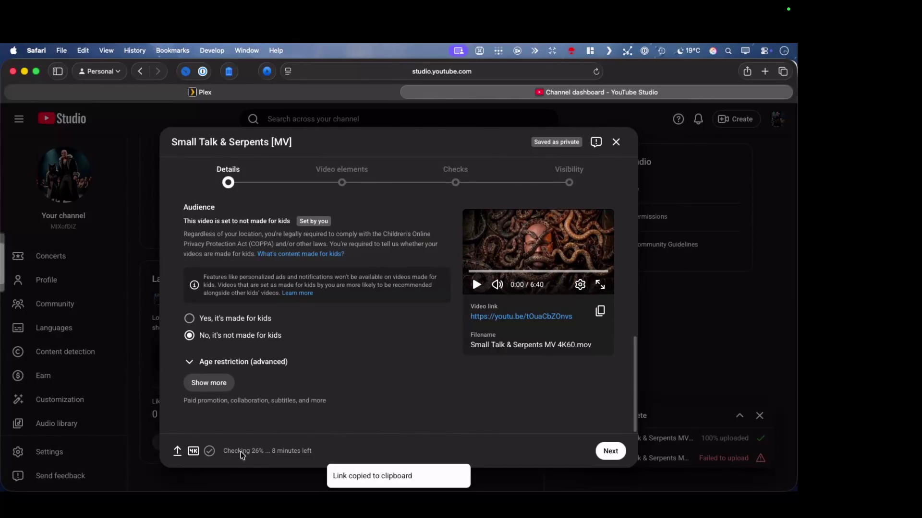
{"action": "mouse_move", "coordinate": [193, 452]}
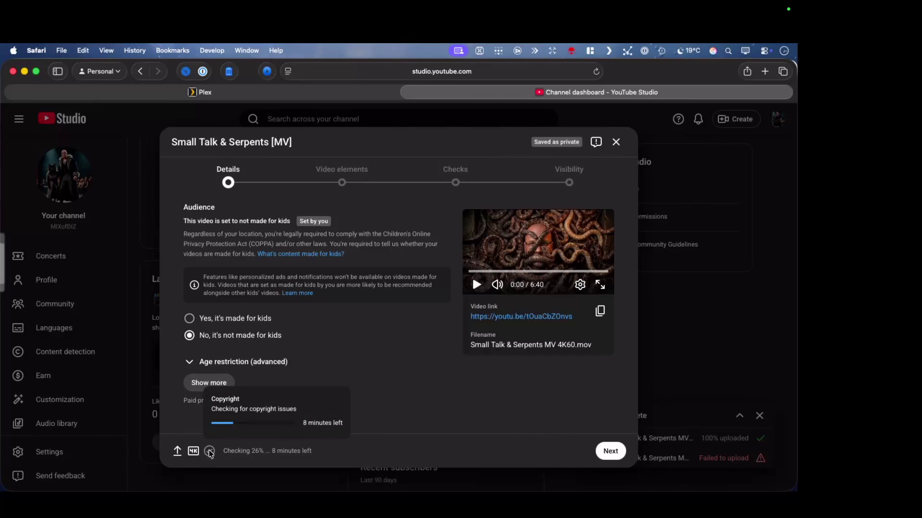
{"action": "left_click", "coordinate": [610, 451]}
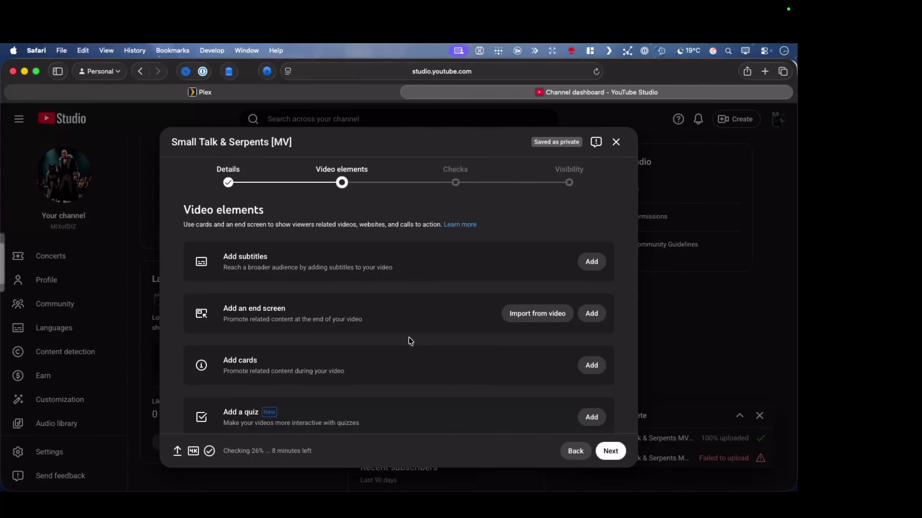
Start adding a subtitle file with timing to the video
{"action": "left_click", "coordinate": [590, 264]}
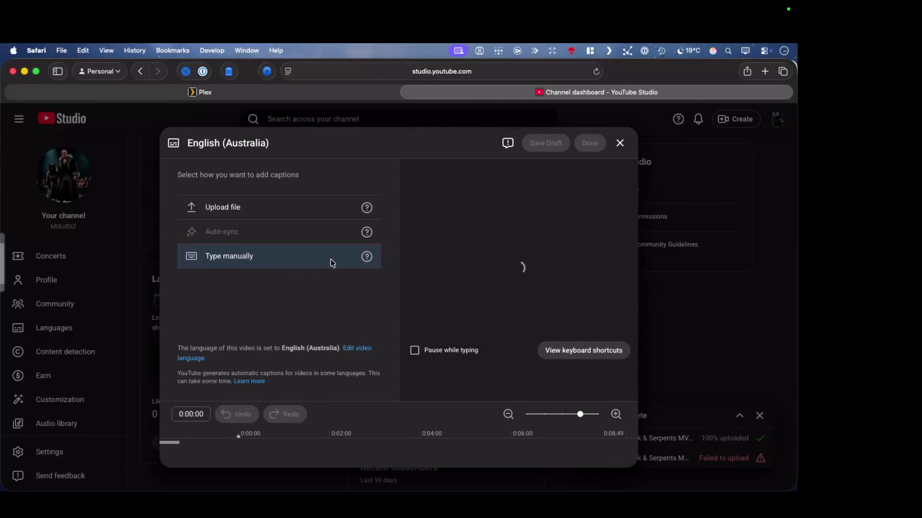
{"action": "left_click", "coordinate": [266, 211]}
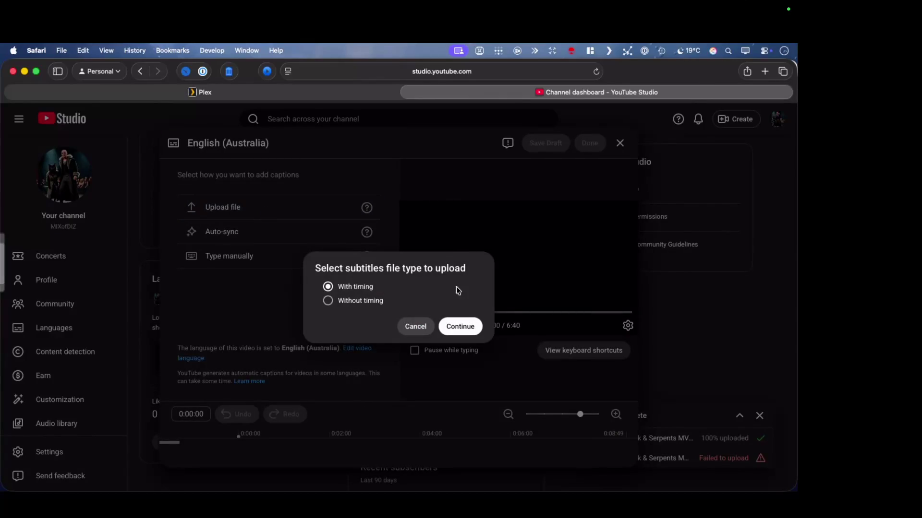
{"action": "left_click", "coordinate": [461, 328]}
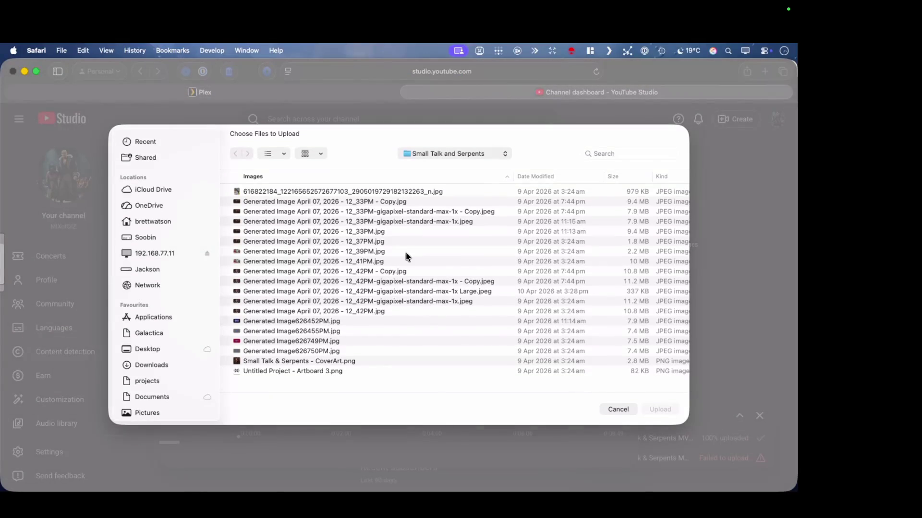
Upload Small Talk & Serpents MV 4K60.srt from the Music Videos folder as timed subtitles
{"action": "left_click", "coordinate": [466, 161]}
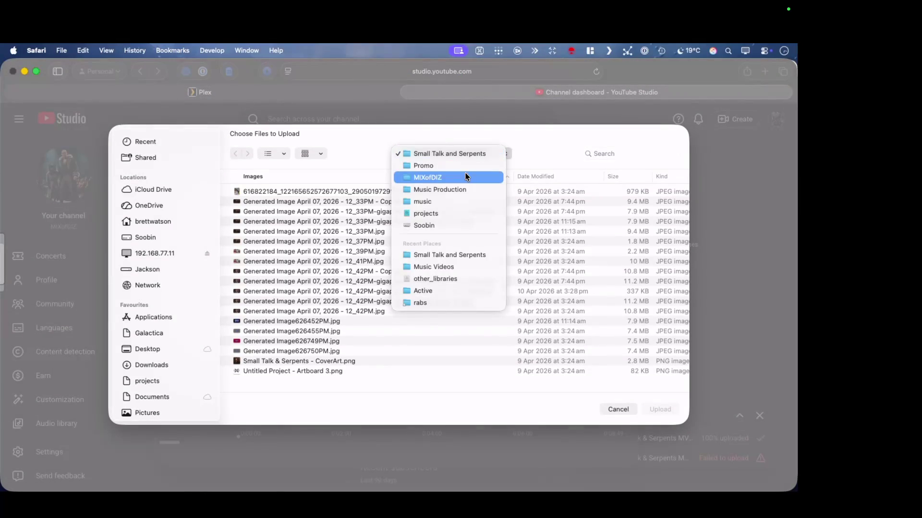
{"action": "left_click", "coordinate": [466, 176]}
{"action": "scroll", "coordinate": [347, 303], "scroll_direction": "down", "scroll_amount": 3}
{"action": "scroll", "coordinate": [346, 305], "scroll_direction": "down", "scroll_amount": 3}
{"action": "double_click", "coordinate": [334, 263]}
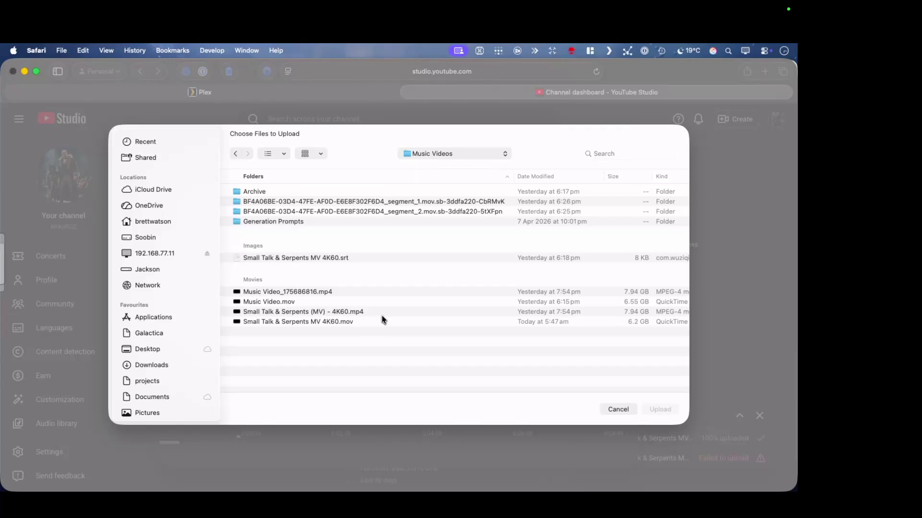
{"action": "left_click", "coordinate": [392, 259]}
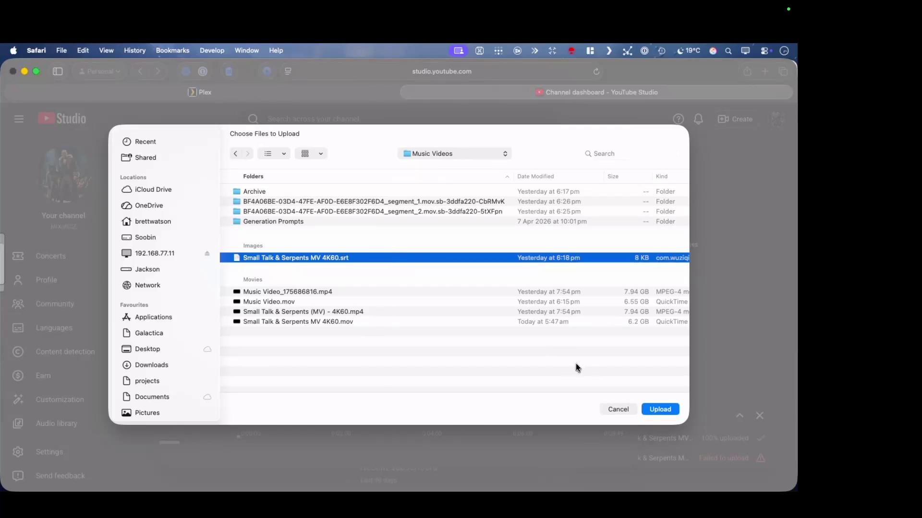
{"action": "left_click", "coordinate": [644, 407]}
{"action": "left_click", "coordinate": [462, 325]}
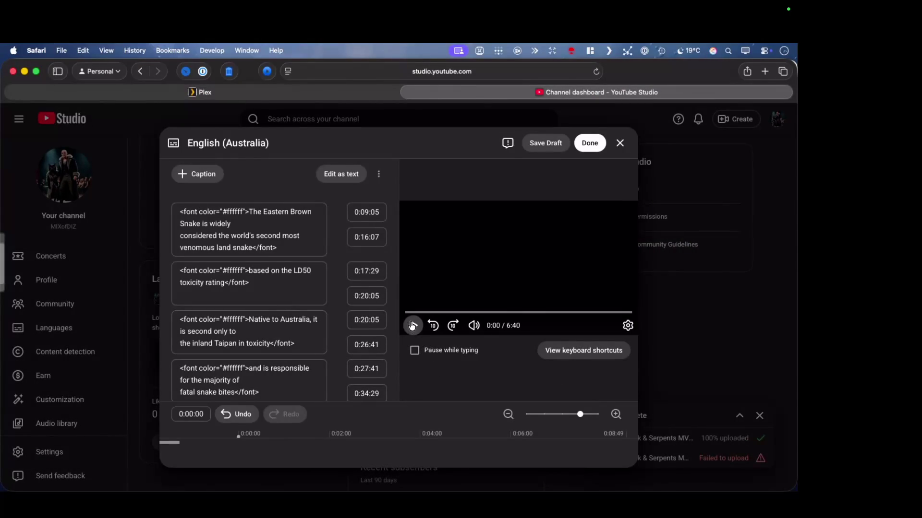
{"action": "left_click", "coordinate": [412, 326]}
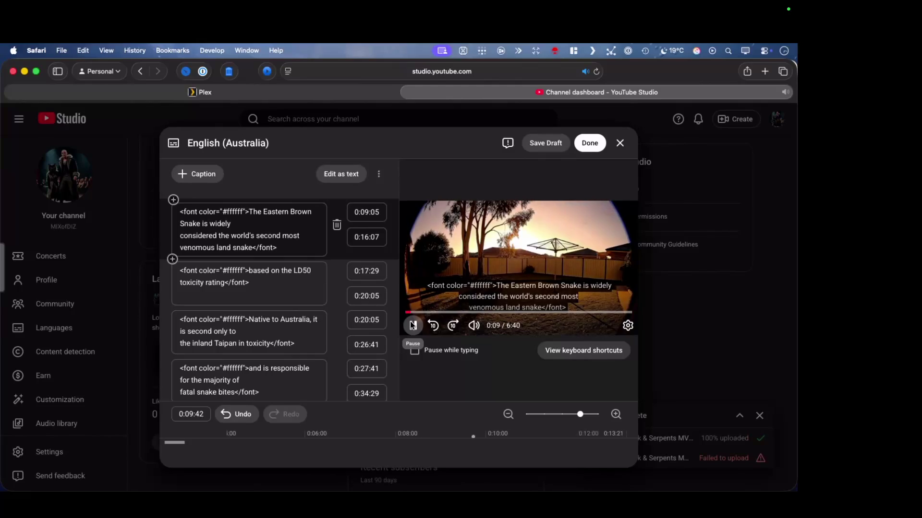
{"action": "left_click", "coordinate": [412, 325]}
{"action": "left_click", "coordinate": [270, 231]}
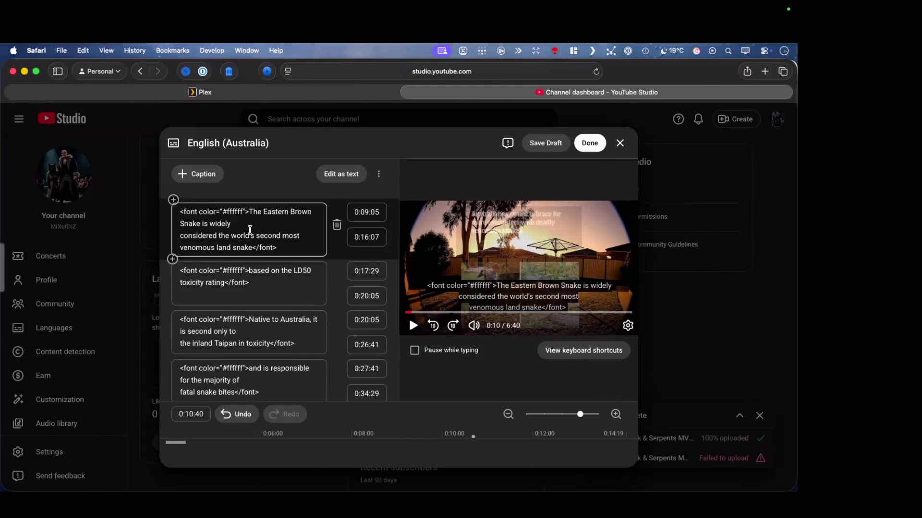
{"action": "scroll", "coordinate": [250, 230], "scroll_direction": "down", "scroll_amount": 3}
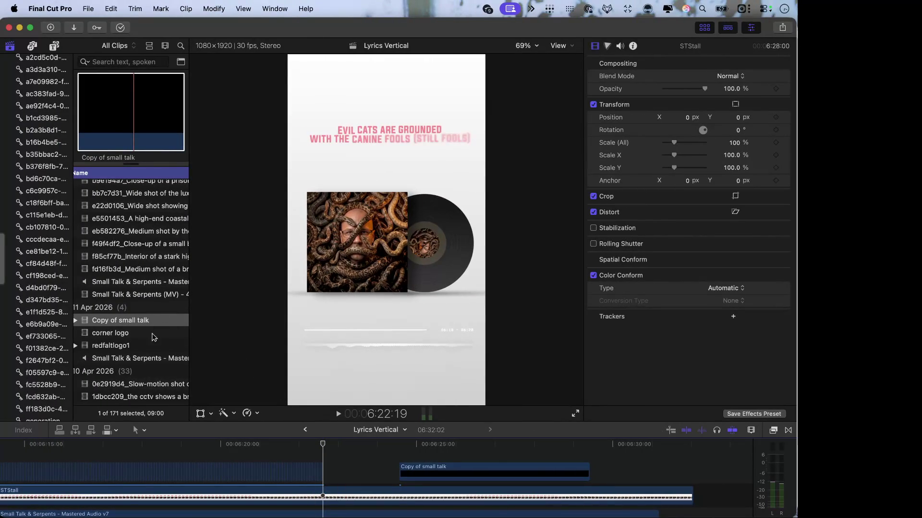
{"action": "scroll", "coordinate": [163, 317], "scroll_direction": "up", "scroll_amount": 10}
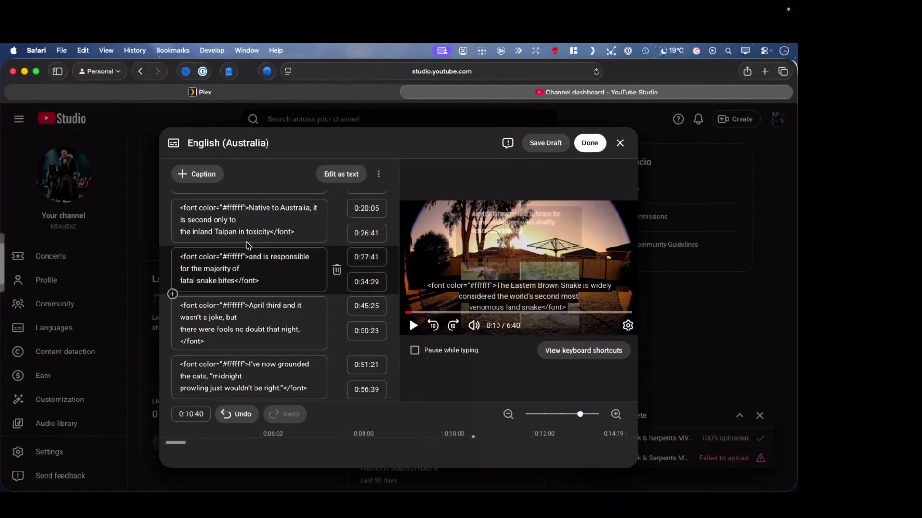
Clear the existing English (Australia) captions and start a timed subtitle file upload
{"action": "left_click", "coordinate": [379, 174]}
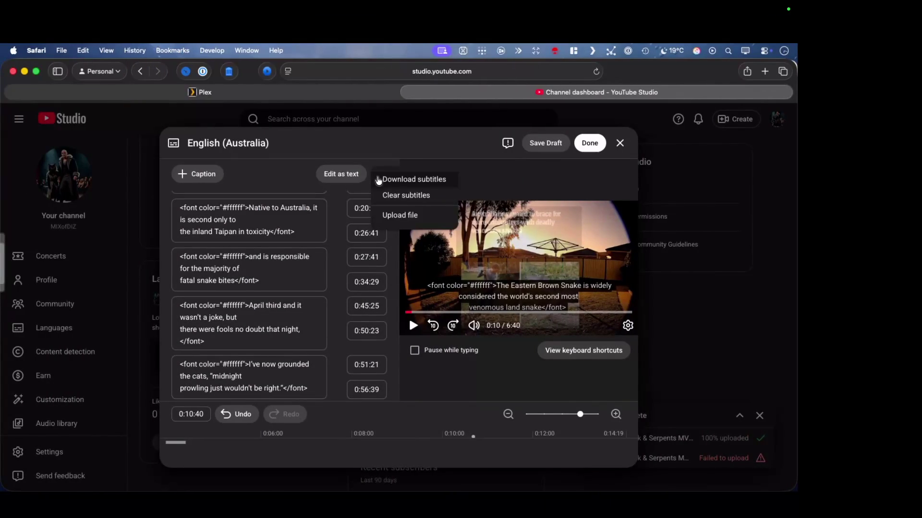
{"action": "left_click", "coordinate": [387, 195]}
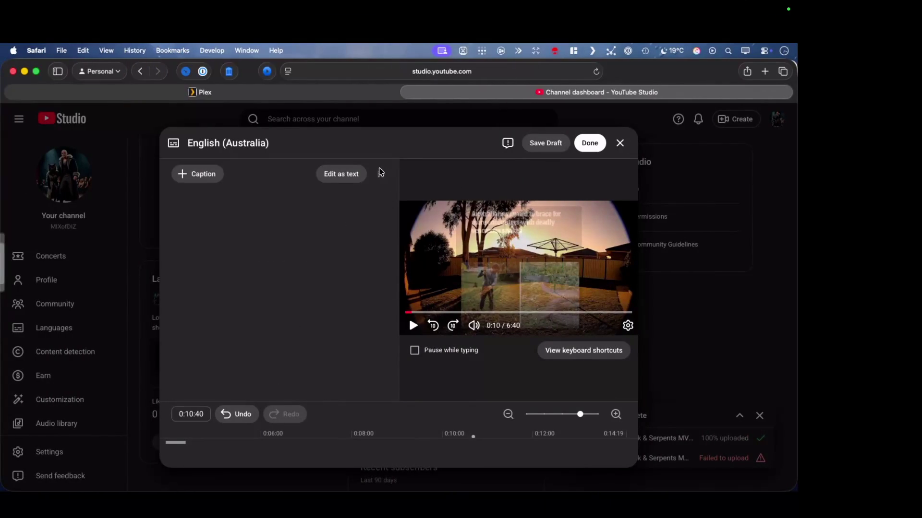
{"action": "left_click", "coordinate": [379, 174]}
{"action": "left_click", "coordinate": [391, 216]}
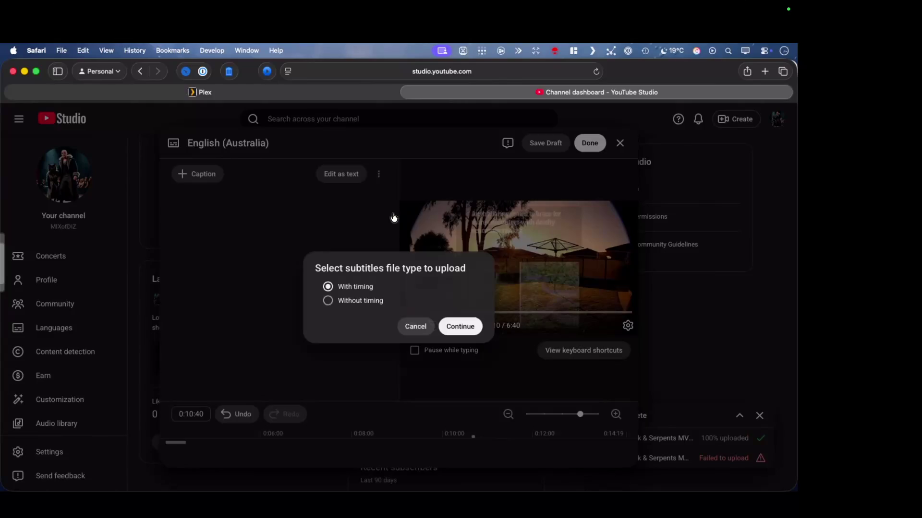
{"action": "left_click", "coordinate": [456, 327]}
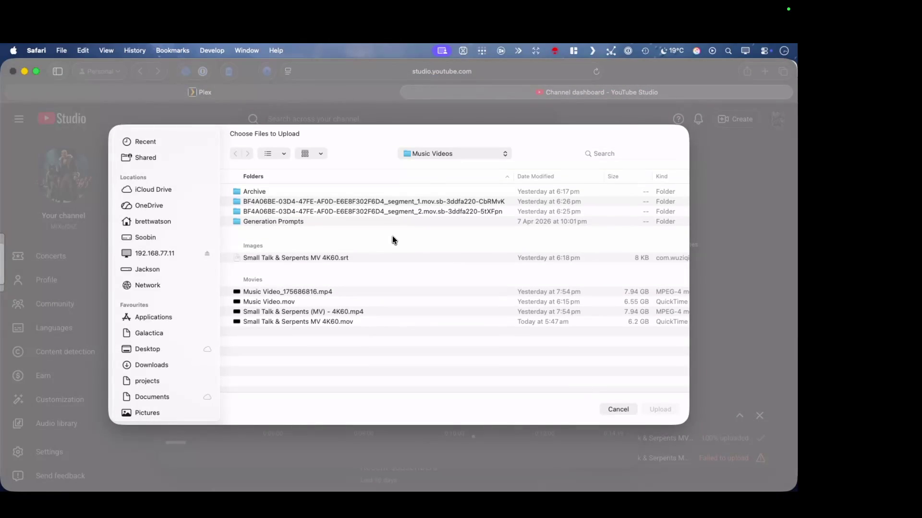
Upload smalltalkv2_SRT_English.srt from Export Libraries > Random & Social Edits with timing
{"action": "left_click", "coordinate": [438, 154]}
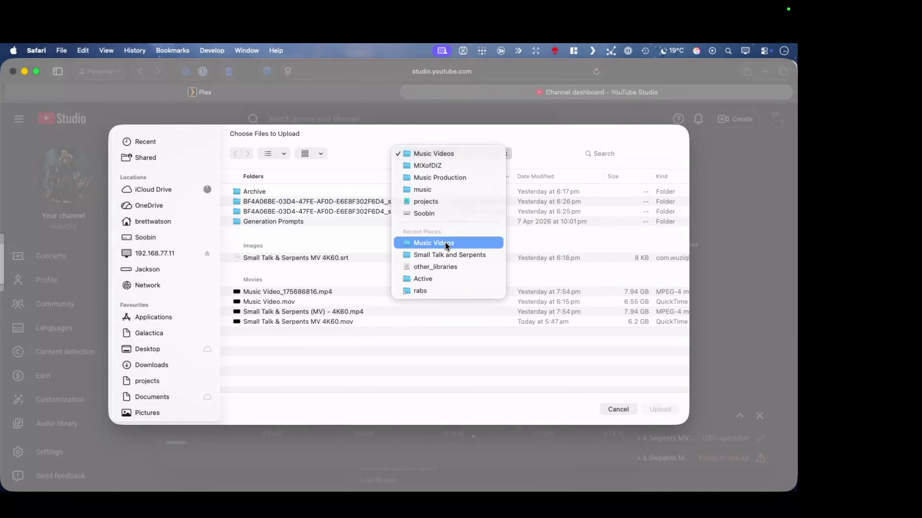
{"action": "left_click", "coordinate": [443, 201]}
{"action": "left_click", "coordinate": [267, 341]}
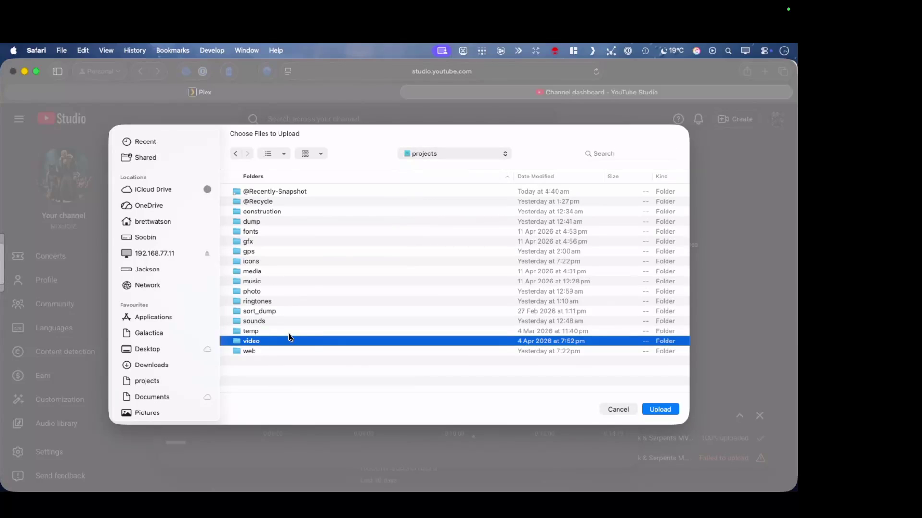
{"action": "double_click", "coordinate": [297, 341]}
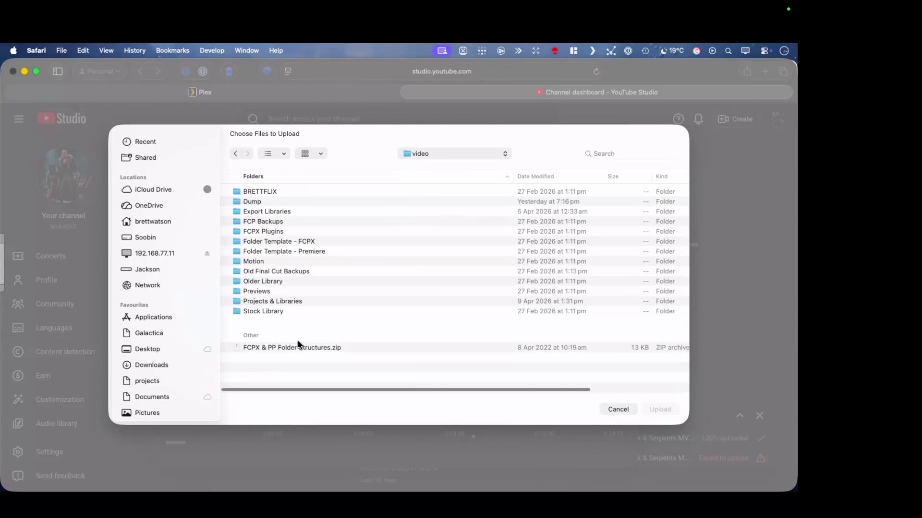
{"action": "double_click", "coordinate": [276, 211]}
{"action": "left_click", "coordinate": [297, 219]}
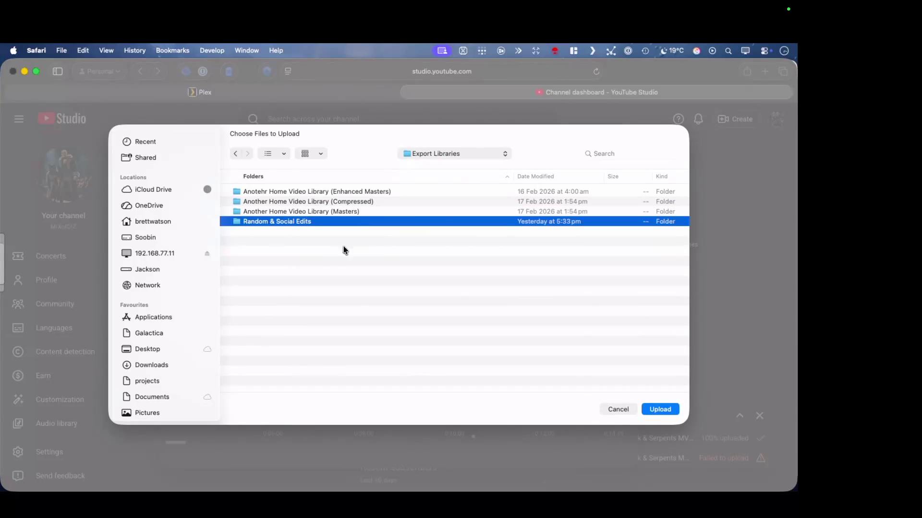
{"action": "double_click", "coordinate": [348, 220]}
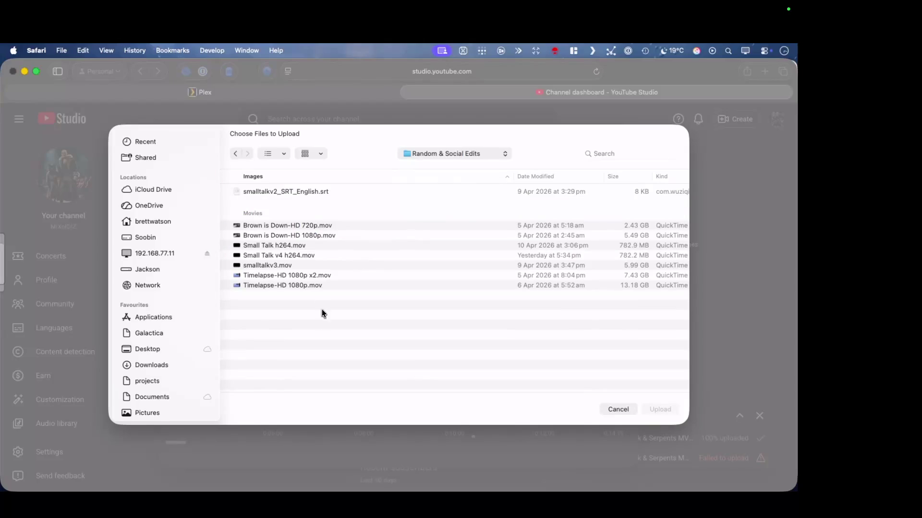
{"action": "left_click", "coordinate": [348, 192]}
{"action": "key", "text": "space"}
{"action": "key", "text": "space"}
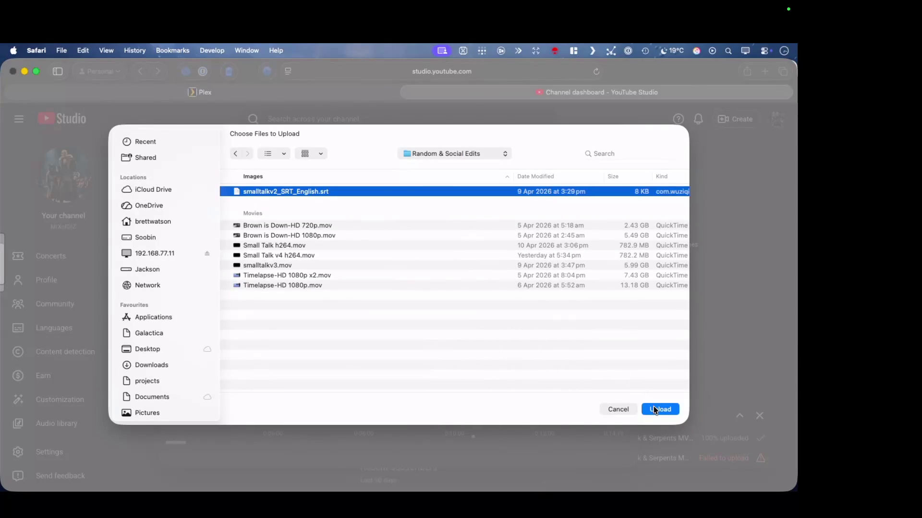
{"action": "left_click", "coordinate": [655, 409]}
{"action": "left_click", "coordinate": [459, 325]}
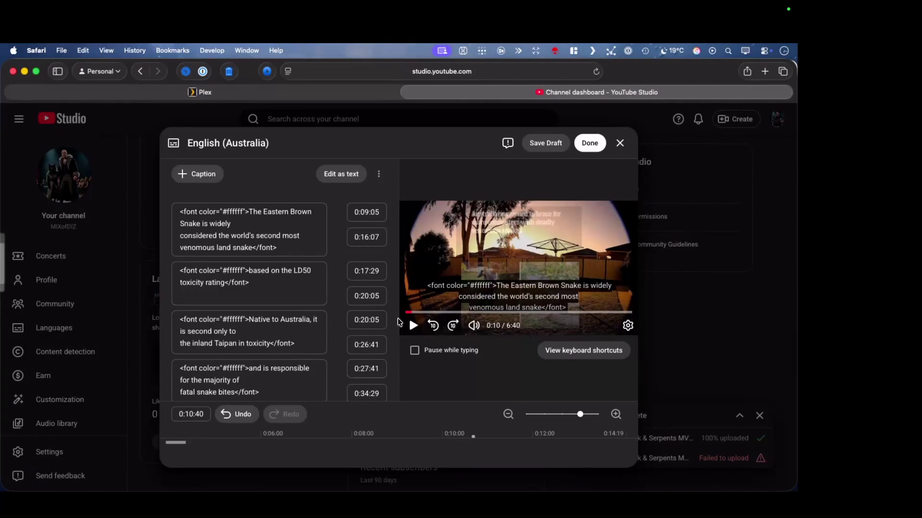
Clear all English (Australia) captions, then open the Music Video project in Final Cut Pro
{"action": "left_click", "coordinate": [379, 174]}
{"action": "left_click", "coordinate": [392, 196]}
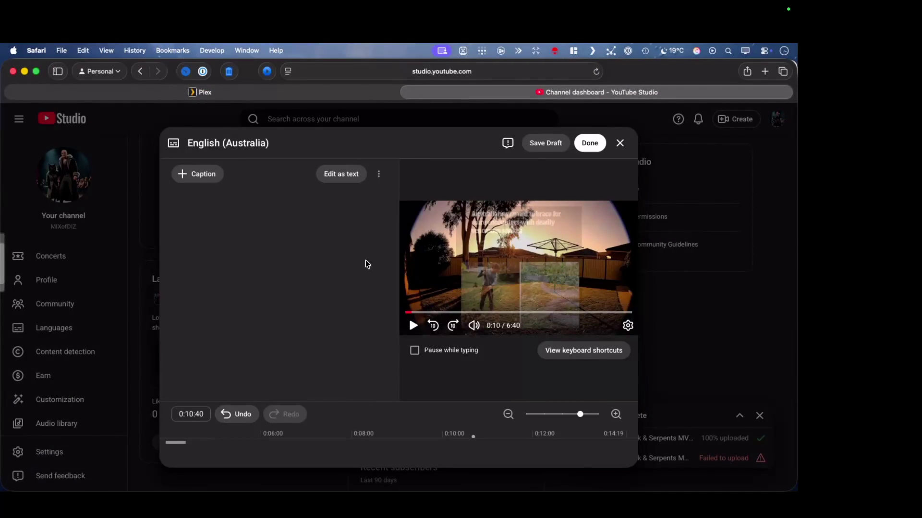
{"action": "key", "text": "ctrl+Right"}
{"action": "key", "text": "ctrl+Right"}
{"action": "key", "text": "ctrl+Right"}
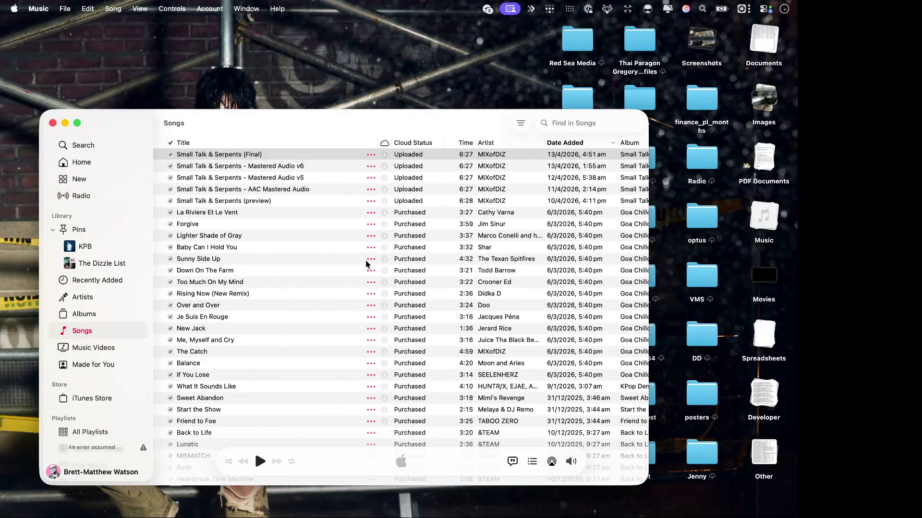
{"action": "key", "text": "ctrl+Left"}
{"action": "key", "text": "ctrl+Left"}
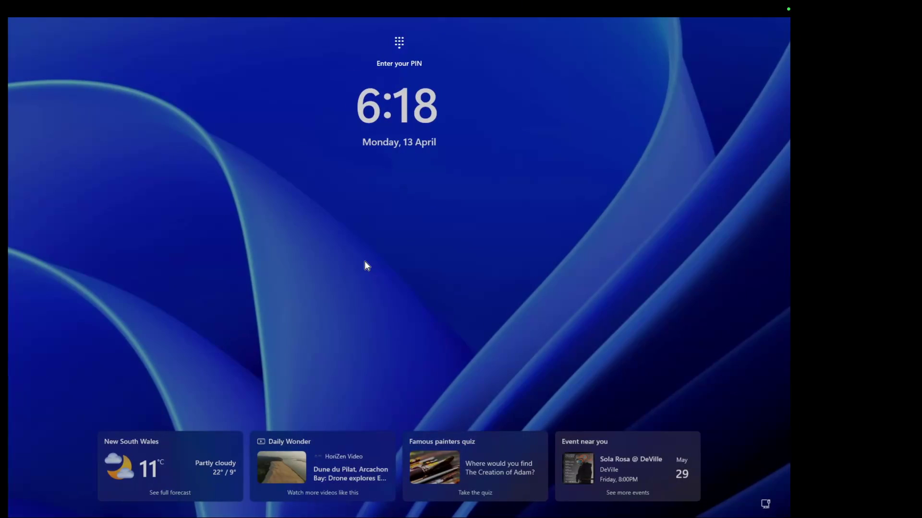
{"action": "key", "text": "ctrl+Right"}
{"action": "key", "text": "ctrl+Right"}
{"action": "key", "text": "ctrl+Right"}
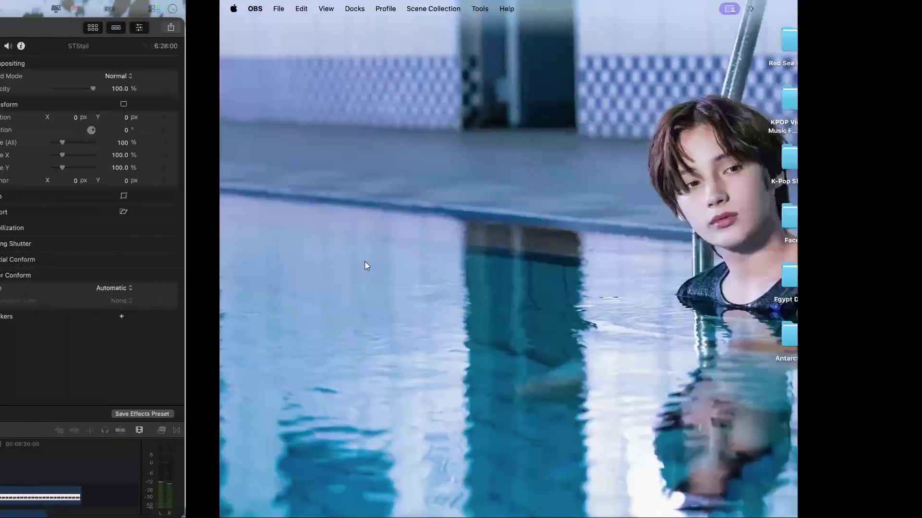
{"action": "key", "text": "ctrl+Left"}
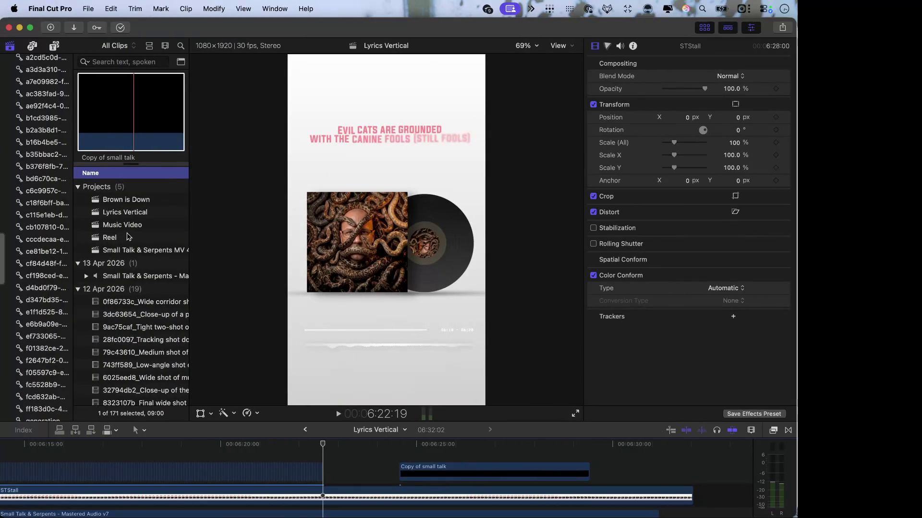
{"action": "double_click", "coordinate": [122, 225]}
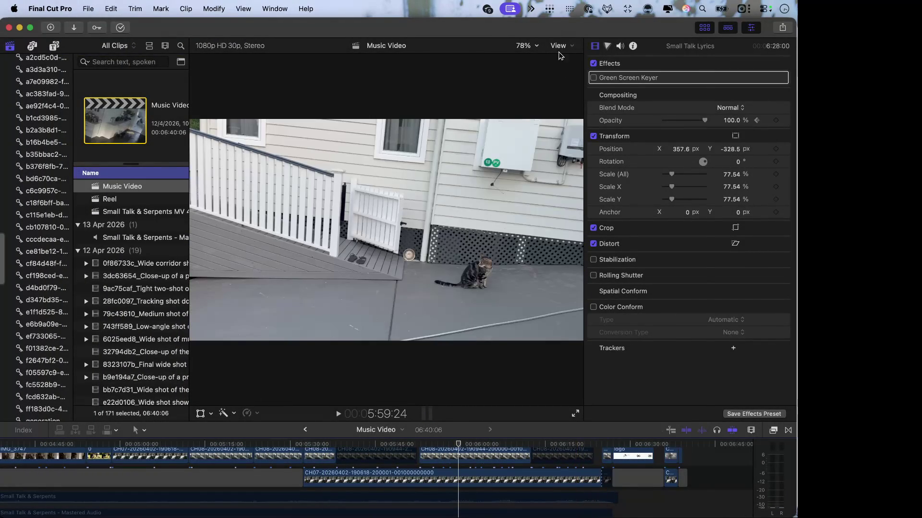
Turn on captions in the viewer and play the timeline to check them
{"action": "left_click", "coordinate": [560, 46]}
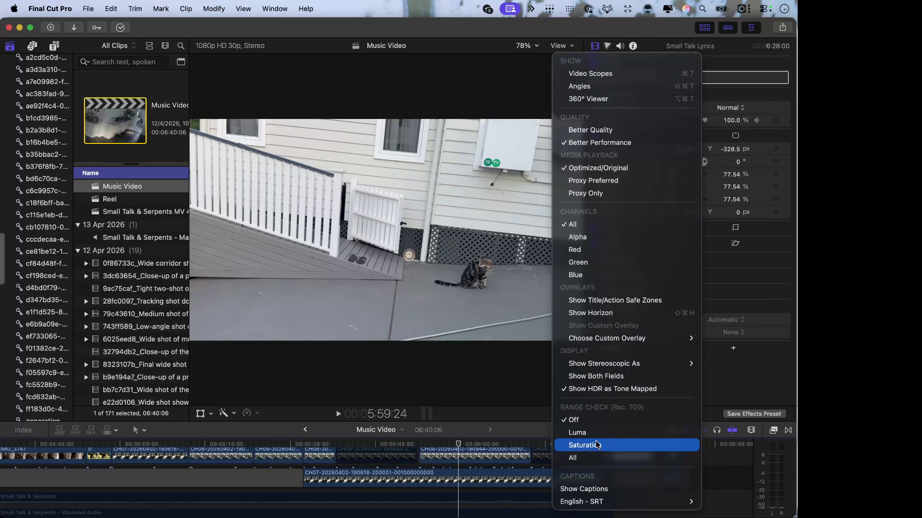
{"action": "left_click", "coordinate": [594, 489]}
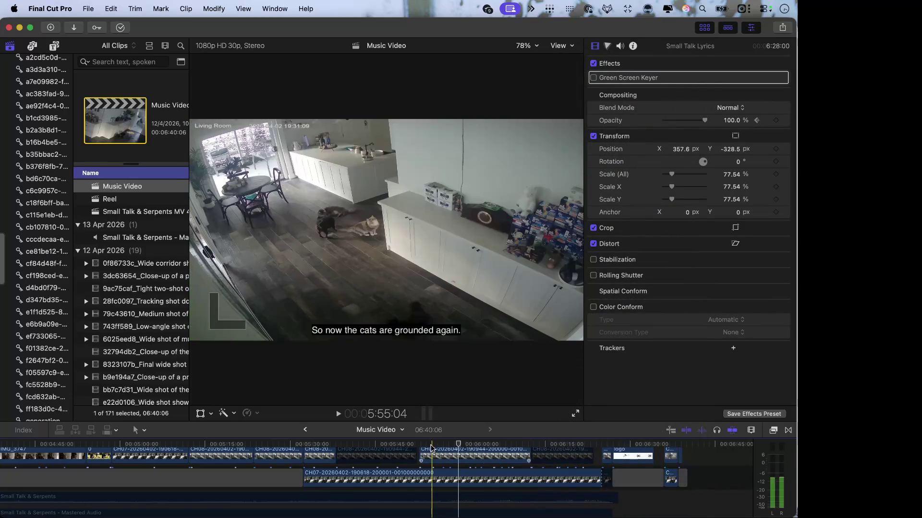
{"action": "key", "text": "space"}
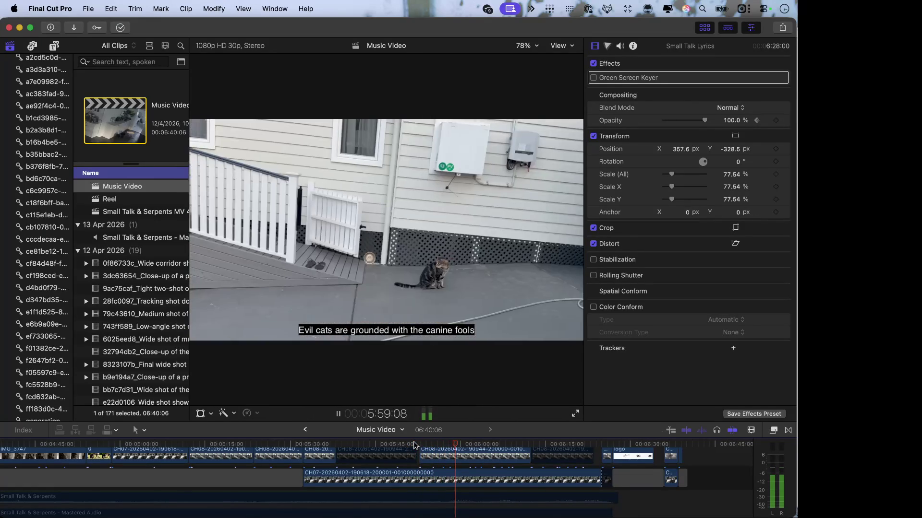
{"action": "key", "text": "space"}
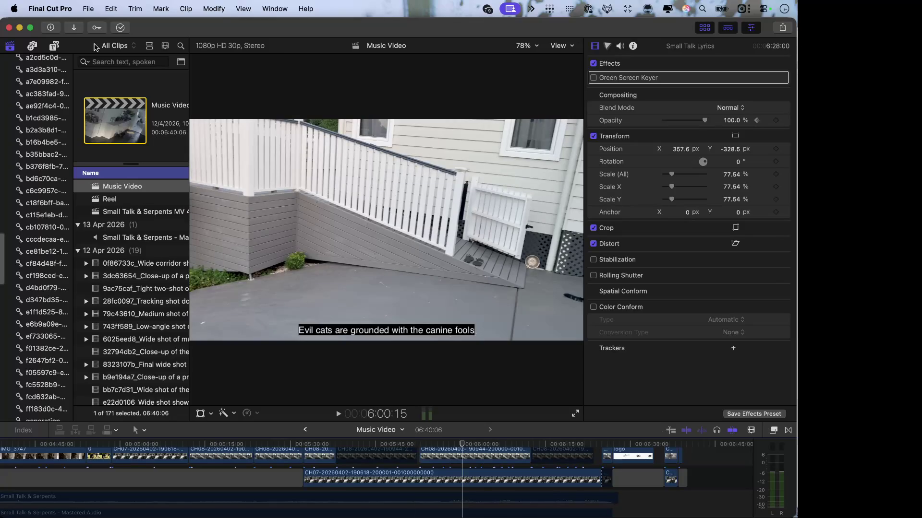
Export the project's English SRT captions to the Desktop as Music Video_SRT_English.srt
{"action": "left_click", "coordinate": [86, 8]}
{"action": "left_click", "coordinate": [137, 139]}
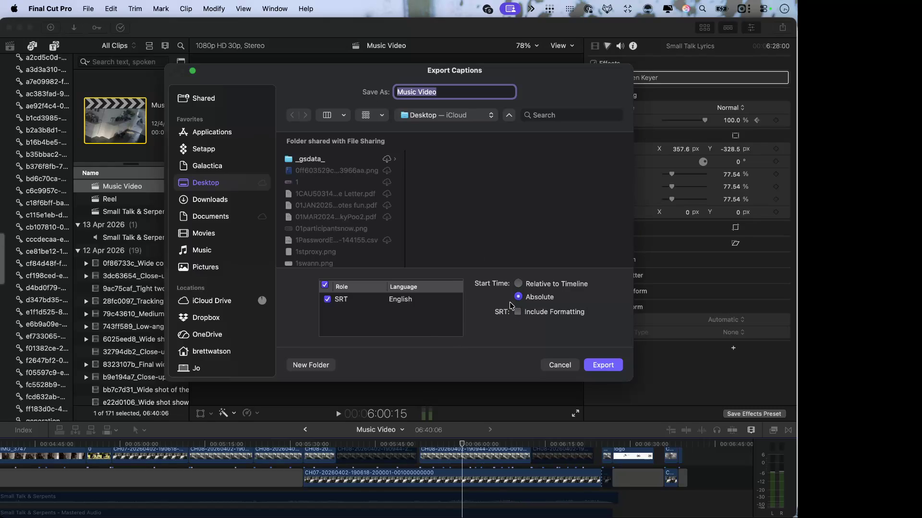
{"action": "left_click", "coordinate": [603, 366]}
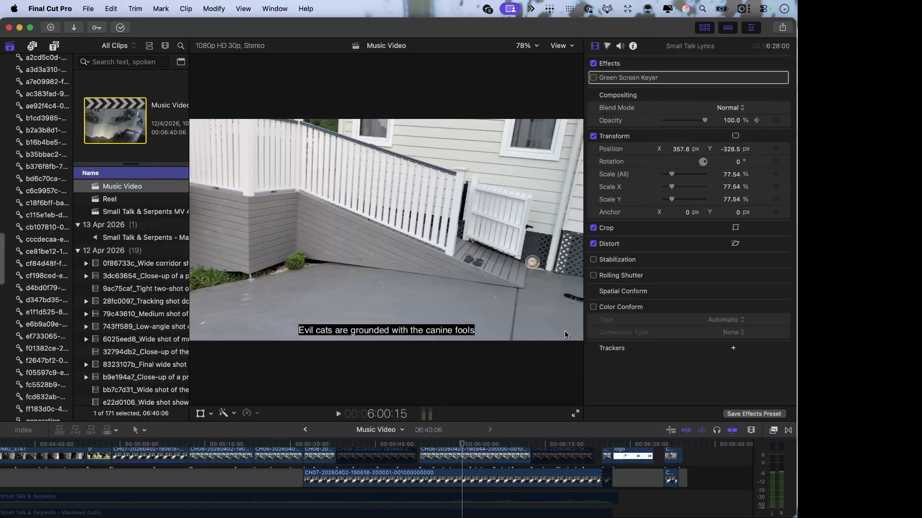
Switch desktop spaces over to the Finder desktop
{"action": "key", "text": "ctrl+Right"}
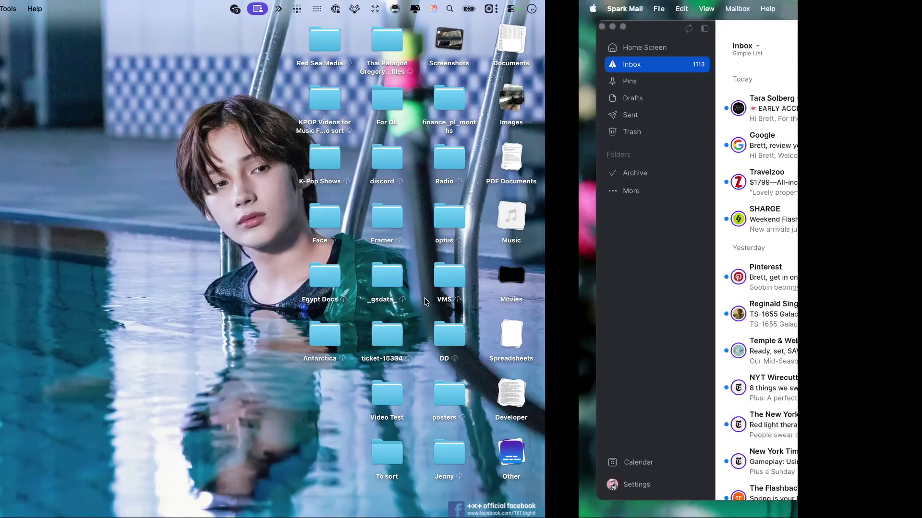
{"action": "key", "text": "ctrl+Left"}
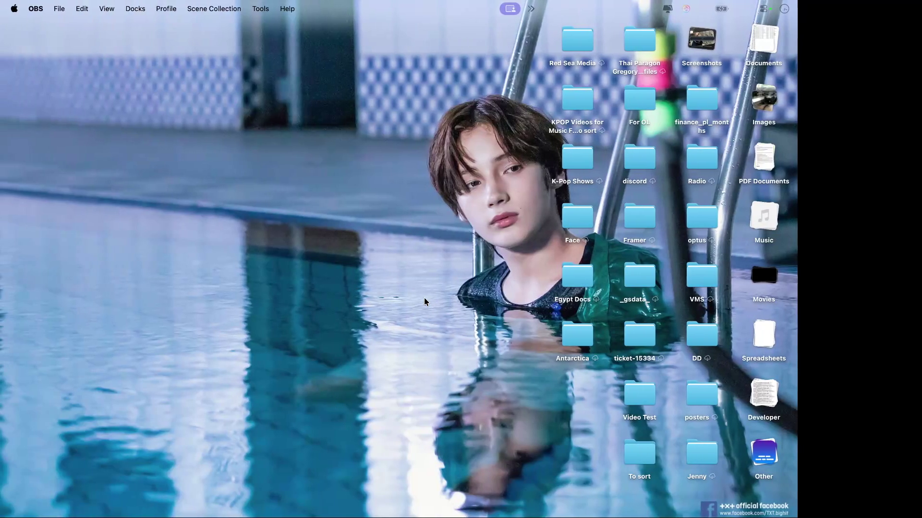
{"action": "key", "text": "ctrl+Left"}
{"action": "key", "text": "ctrl+Left"}
{"action": "key", "text": "ctrl+Left"}
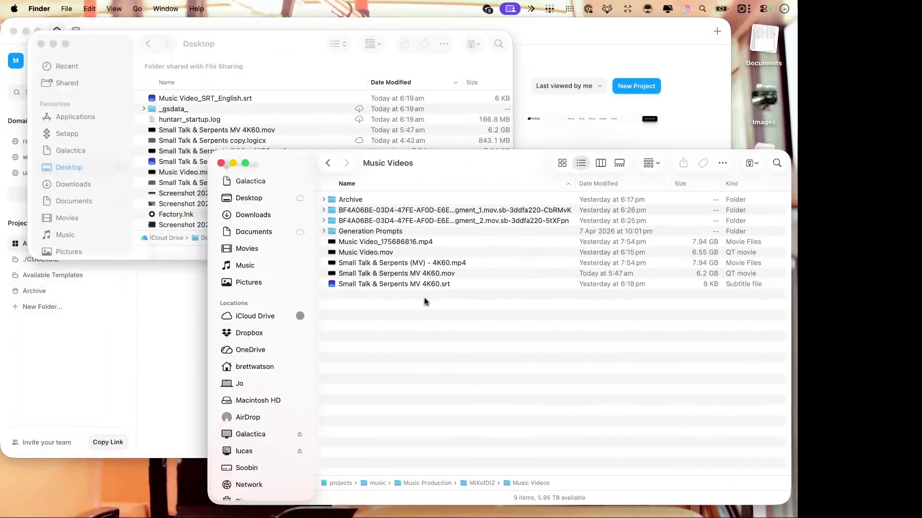
{"action": "key", "text": "ctrl+Left"}
{"action": "key", "text": "ctrl+Left"}
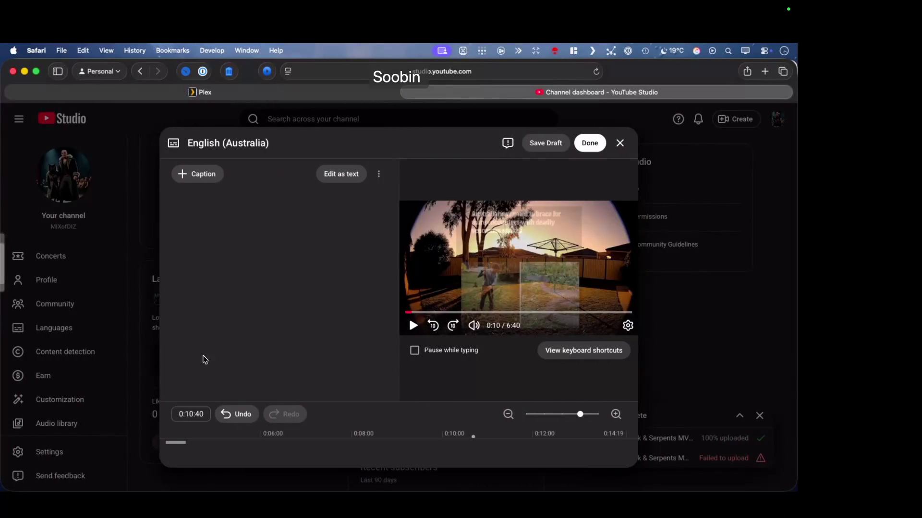
Begin uploading a timed subtitle file from the English (Australia) track's three-dot menu
{"action": "left_click", "coordinate": [378, 173]}
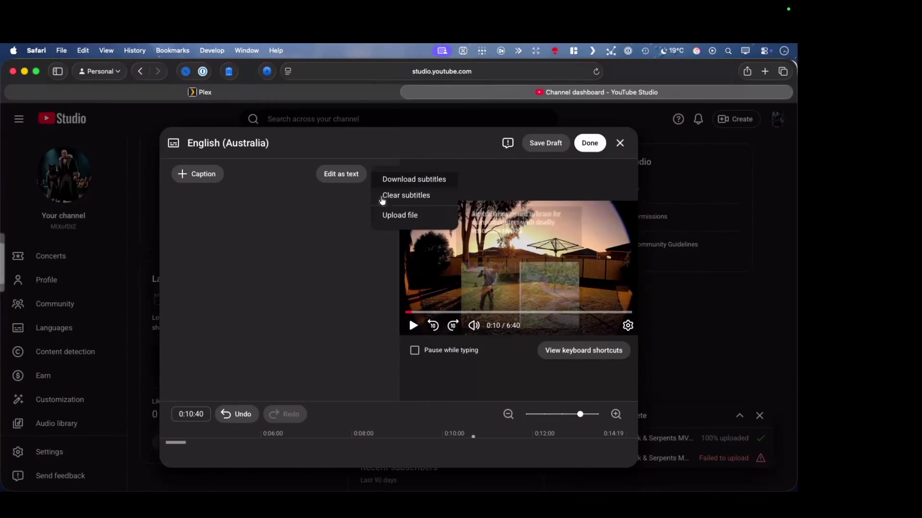
{"action": "left_click", "coordinate": [394, 215]}
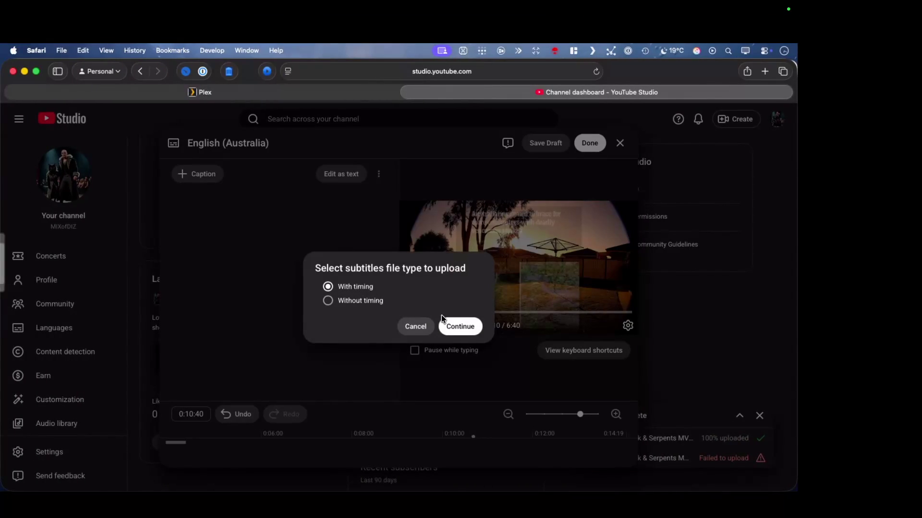
{"action": "left_click", "coordinate": [460, 326]}
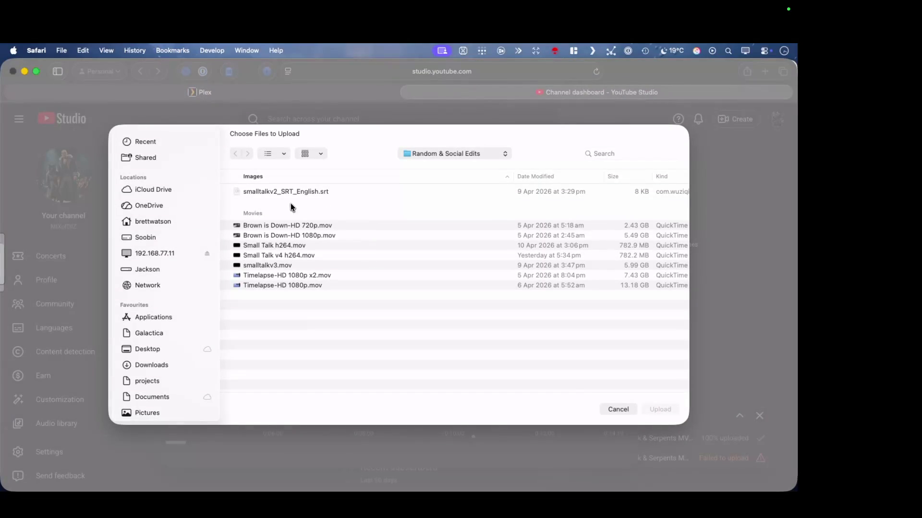
Look through the Desktop folder's files in the chooser for the subtitles
{"action": "left_click", "coordinate": [163, 345]}
{"action": "scroll", "coordinate": [425, 204], "scroll_direction": "down", "scroll_amount": 5}
{"action": "scroll", "coordinate": [425, 204], "scroll_direction": "up", "scroll_amount": 10}
{"action": "scroll", "coordinate": [426, 207], "scroll_direction": "down", "scroll_amount": 2}
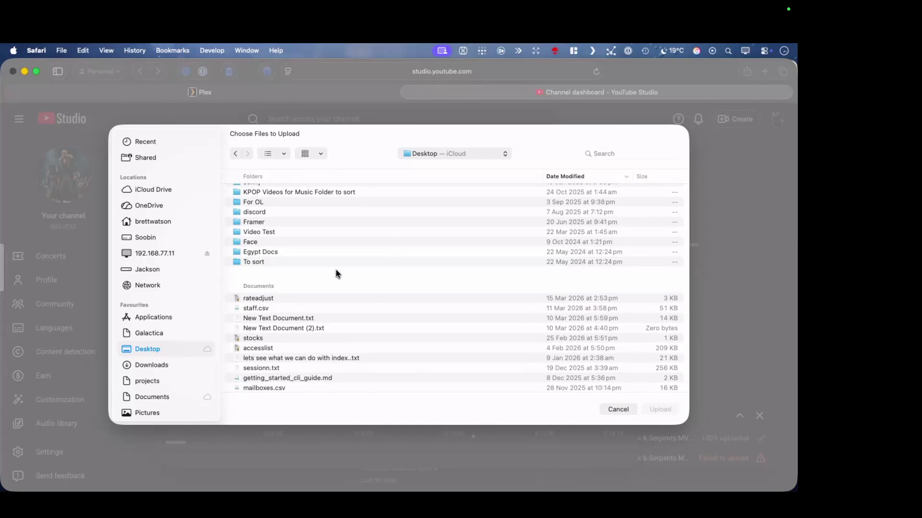
{"action": "scroll", "coordinate": [375, 308], "scroll_direction": "down", "scroll_amount": 2}
{"action": "scroll", "coordinate": [404, 335], "scroll_direction": "down", "scroll_amount": 4}
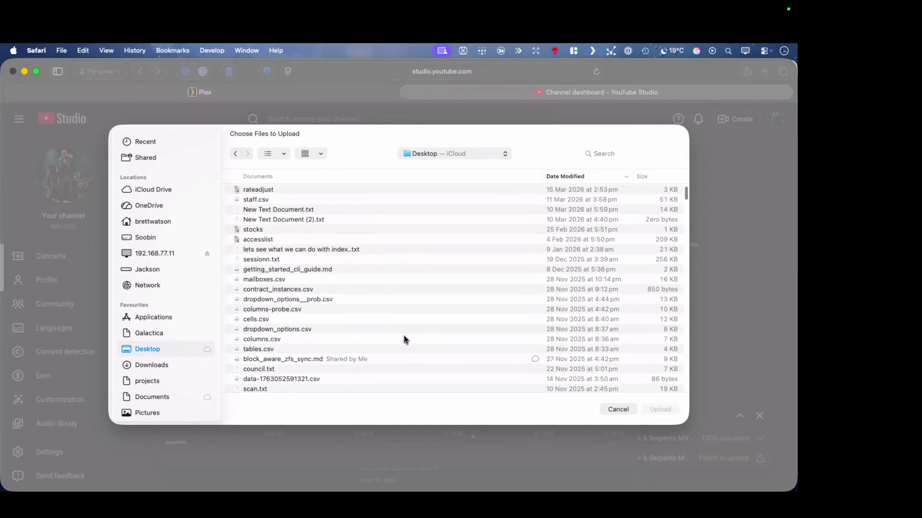
{"action": "scroll", "coordinate": [420, 330], "scroll_direction": "down", "scroll_amount": 5}
{"action": "scroll", "coordinate": [420, 331], "scroll_direction": "down", "scroll_amount": 5}
{"action": "scroll", "coordinate": [419, 329], "scroll_direction": "down", "scroll_amount": 1}
{"action": "scroll", "coordinate": [419, 329], "scroll_direction": "down", "scroll_amount": 10}
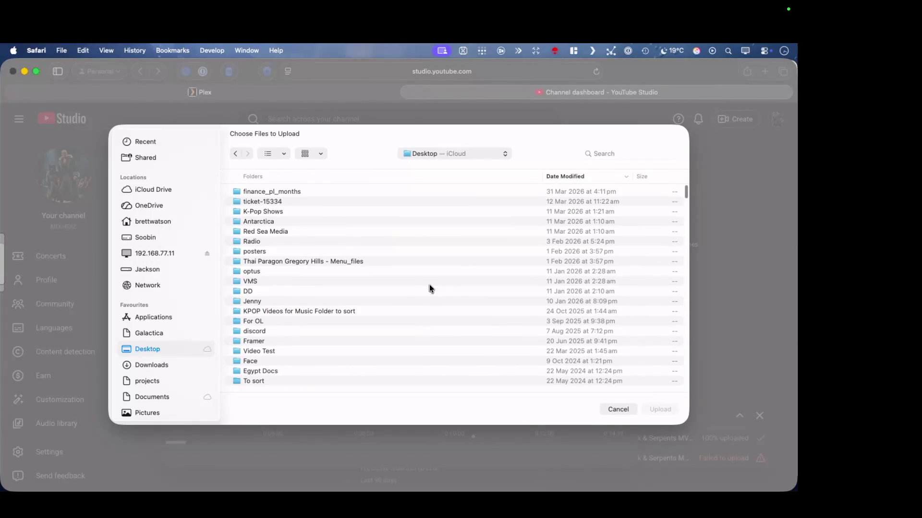
{"action": "scroll", "coordinate": [315, 272], "scroll_direction": "down", "scroll_amount": 2}
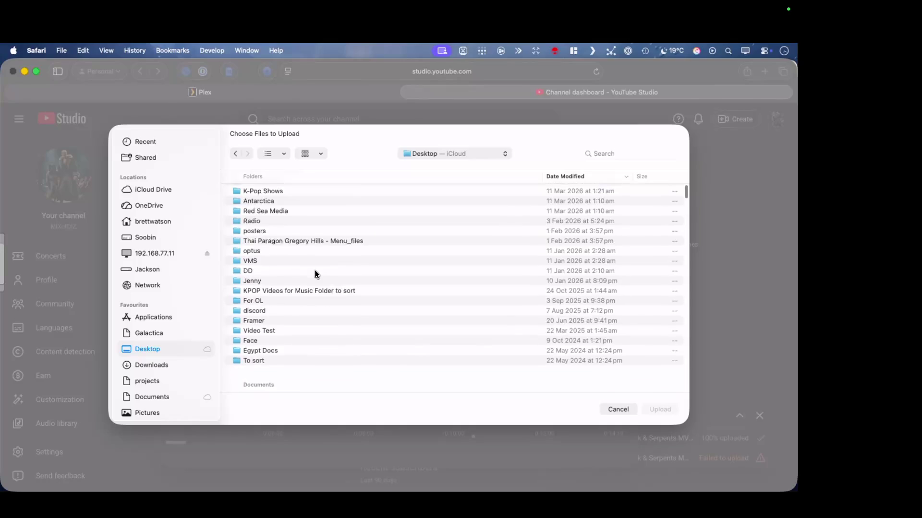
{"action": "scroll", "coordinate": [315, 272], "scroll_direction": "down", "scroll_amount": 5}
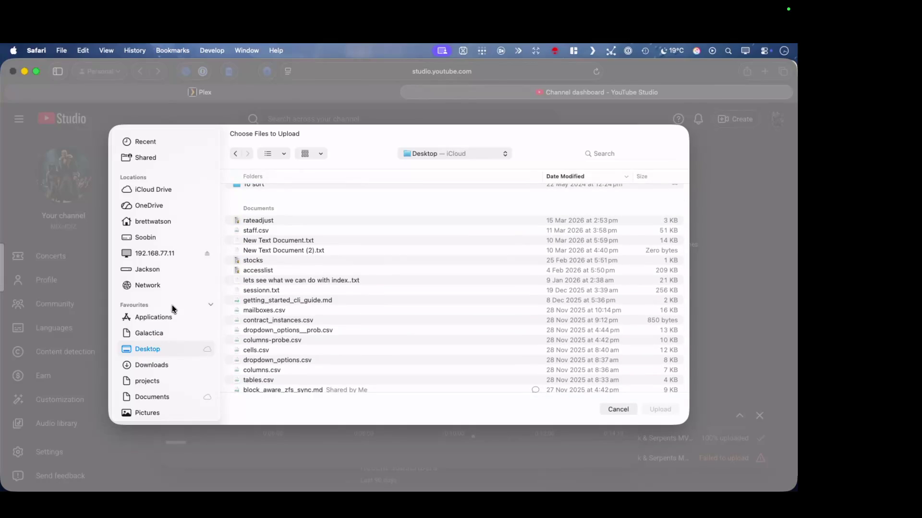
Select the other networked Mac under Network in the file chooser
{"action": "scroll", "coordinate": [179, 328], "scroll_direction": "down", "scroll_amount": 4}
{"action": "scroll", "coordinate": [178, 327], "scroll_direction": "up", "scroll_amount": 3}
{"action": "left_click", "coordinate": [169, 263]}
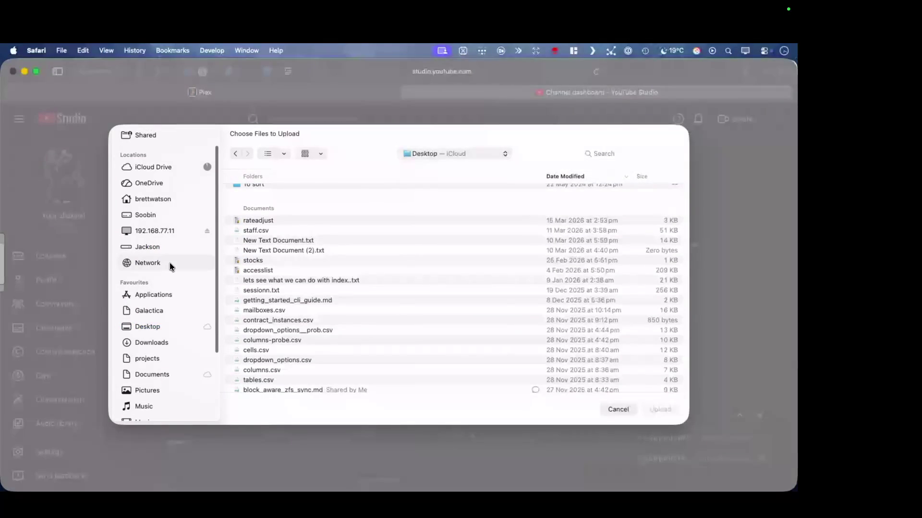
{"action": "left_click", "coordinate": [255, 233]}
Connect to the networked Mac and open its home folder's Desktop in the chooser
{"action": "double_click", "coordinate": [255, 233]}
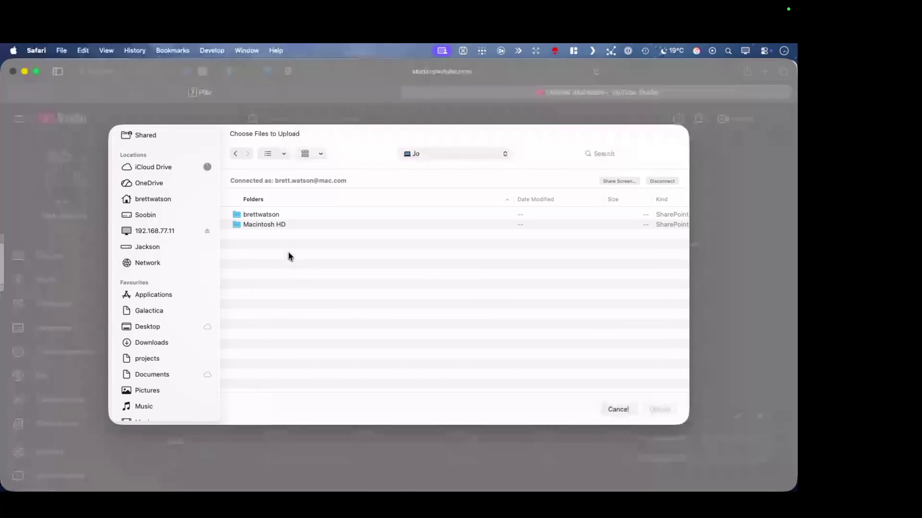
{"action": "double_click", "coordinate": [282, 214]}
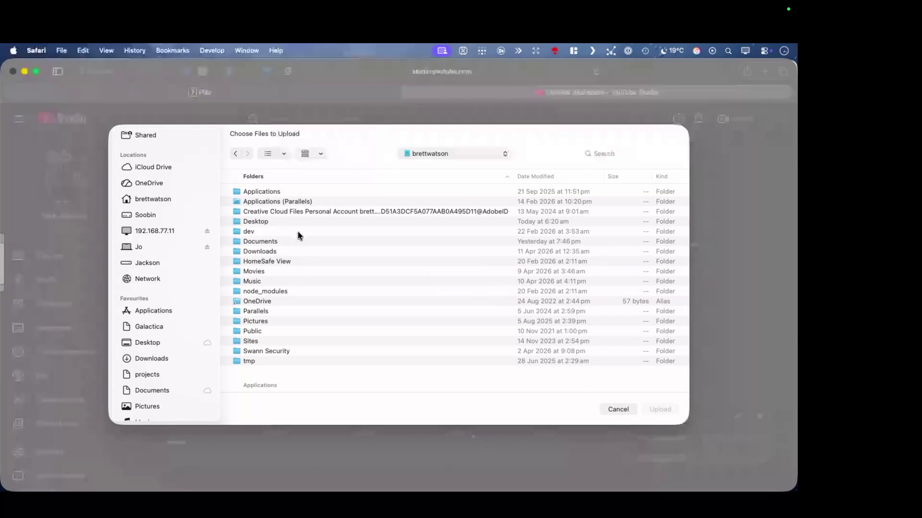
{"action": "double_click", "coordinate": [281, 221]}
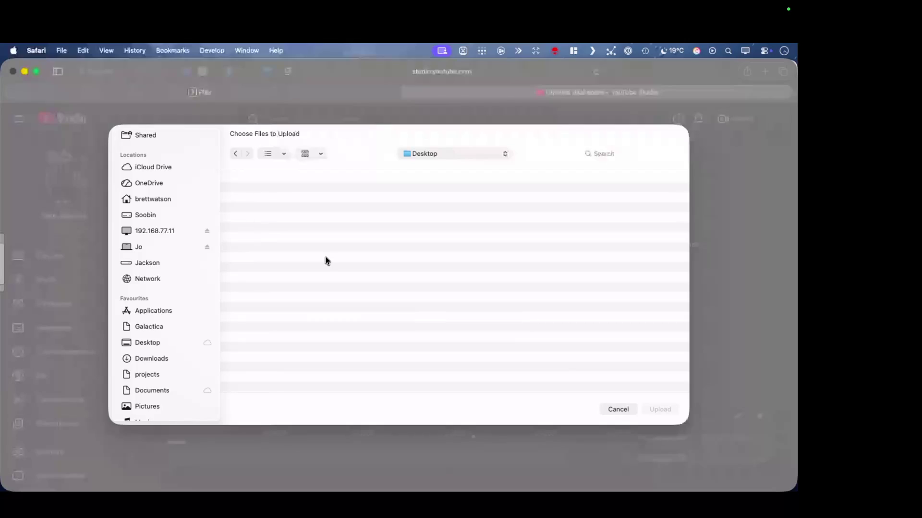
{"action": "key", "text": "ctrl+Right"}
{"action": "key", "text": "ctrl+Right"}
{"action": "key", "text": "ctrl+Right"}
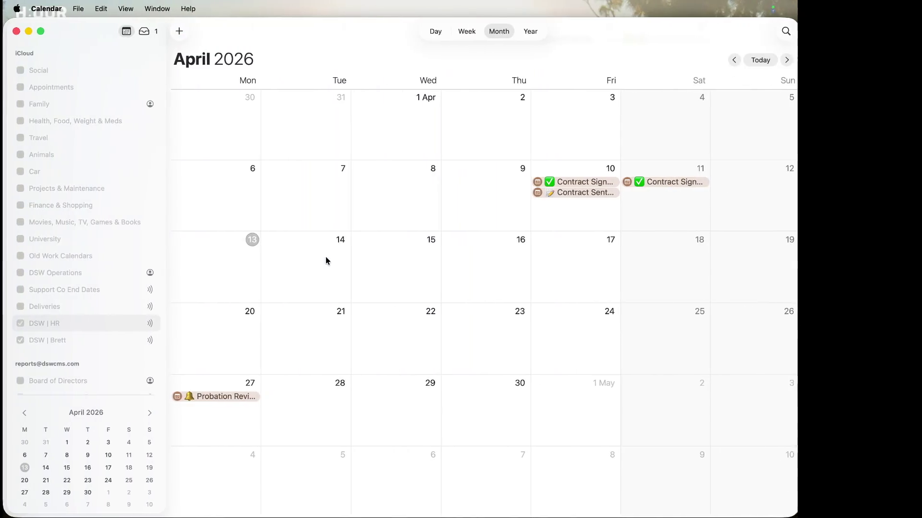
{"action": "key", "text": "ctrl+Right"}
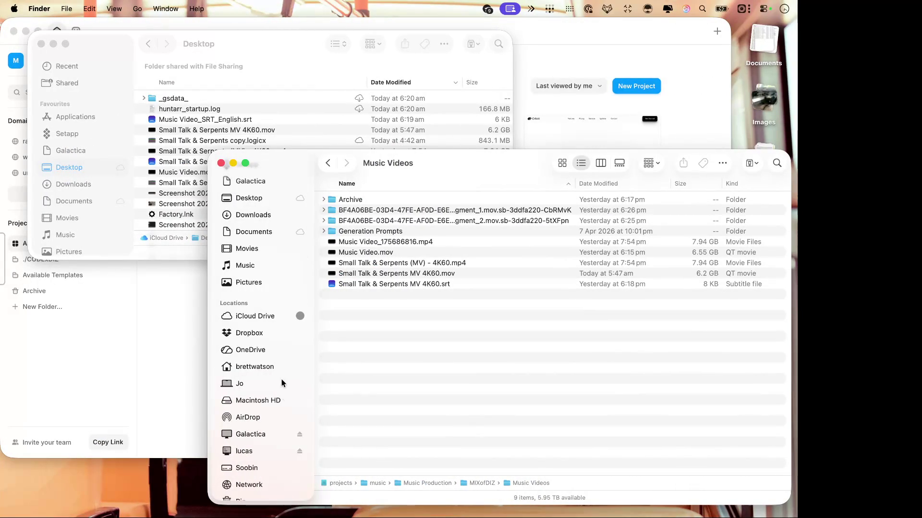
{"action": "scroll", "coordinate": [279, 346], "scroll_direction": "up", "scroll_amount": 3}
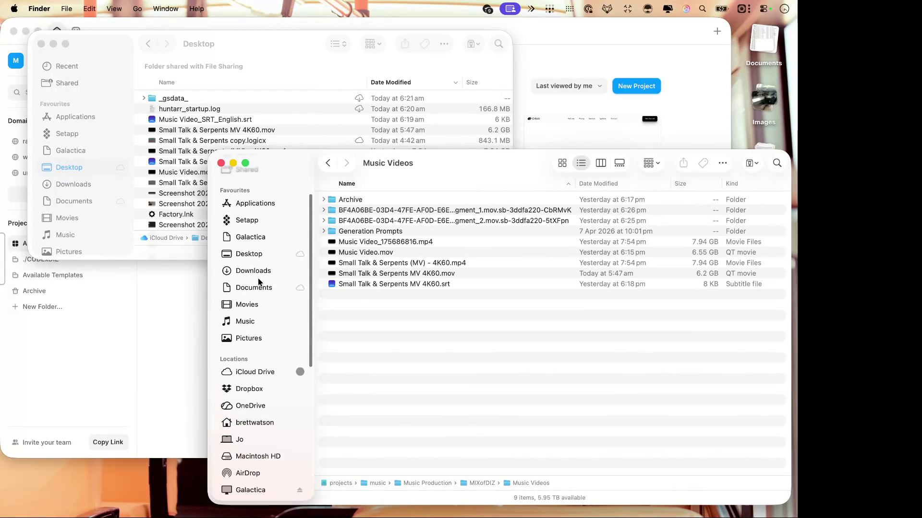
{"action": "left_click", "coordinate": [257, 272]}
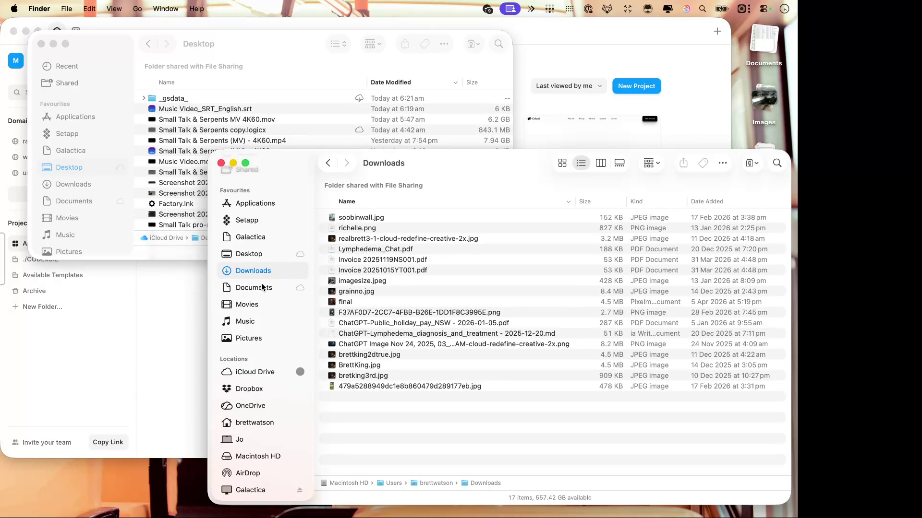
{"action": "left_click", "coordinate": [262, 285]}
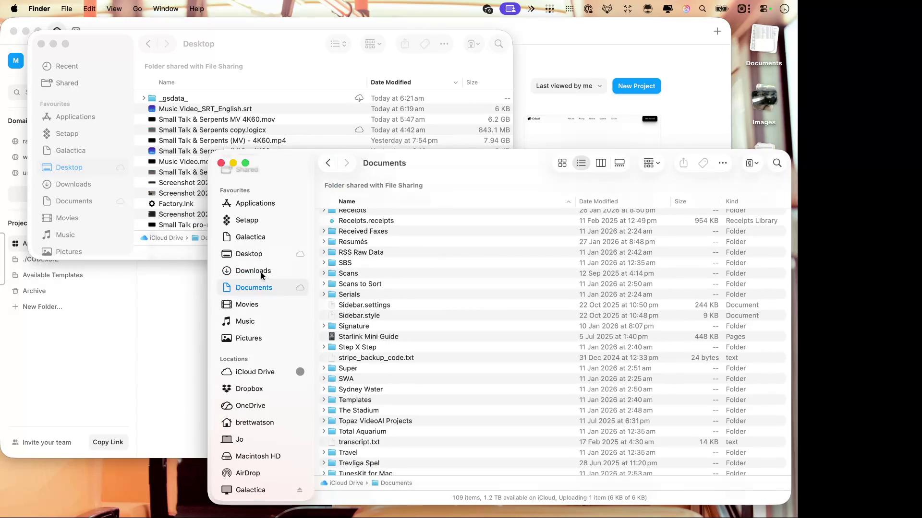
{"action": "left_click", "coordinate": [261, 272]}
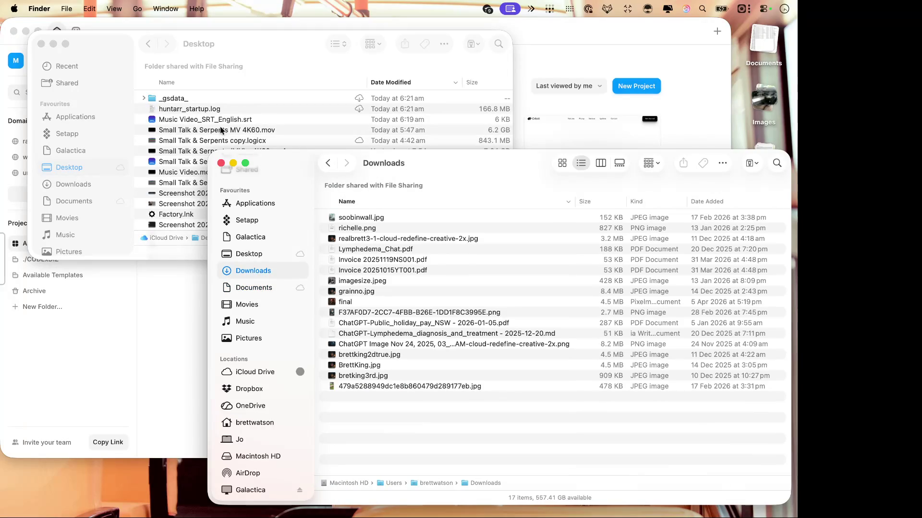
{"action": "left_click", "coordinate": [221, 163]}
{"action": "key", "text": "ctrl+Right"}
{"action": "key", "text": "ctrl+Right"}
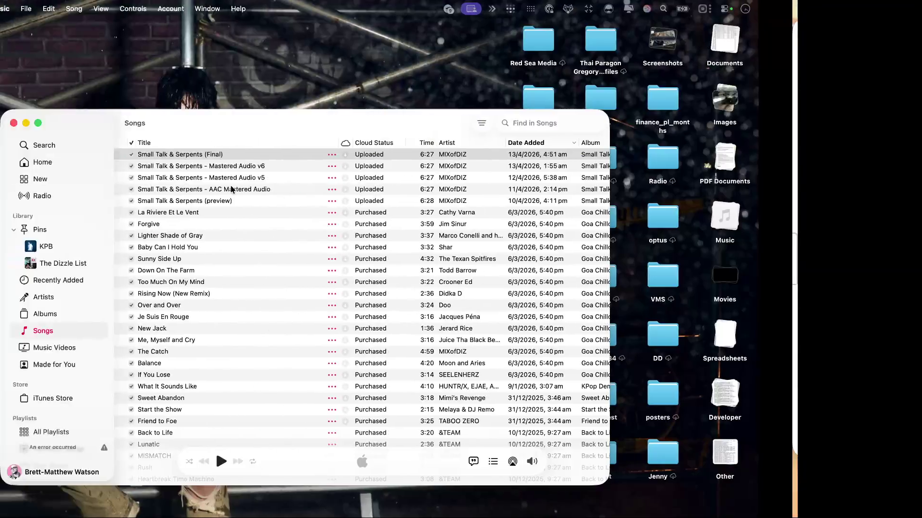
{"action": "key", "text": "ctrl+Left"}
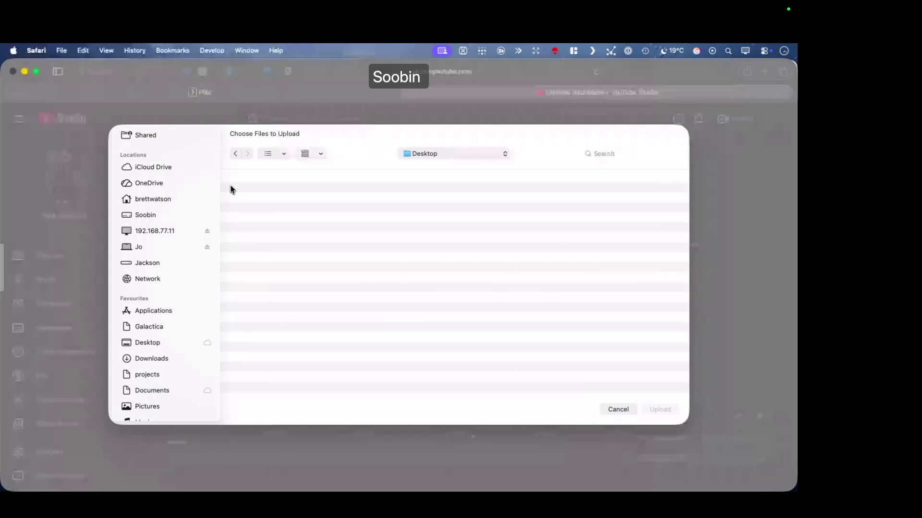
Browse the home folder's Desktop and the iCloud Desktop folder for the subtitle file
{"action": "left_click", "coordinate": [424, 153]}
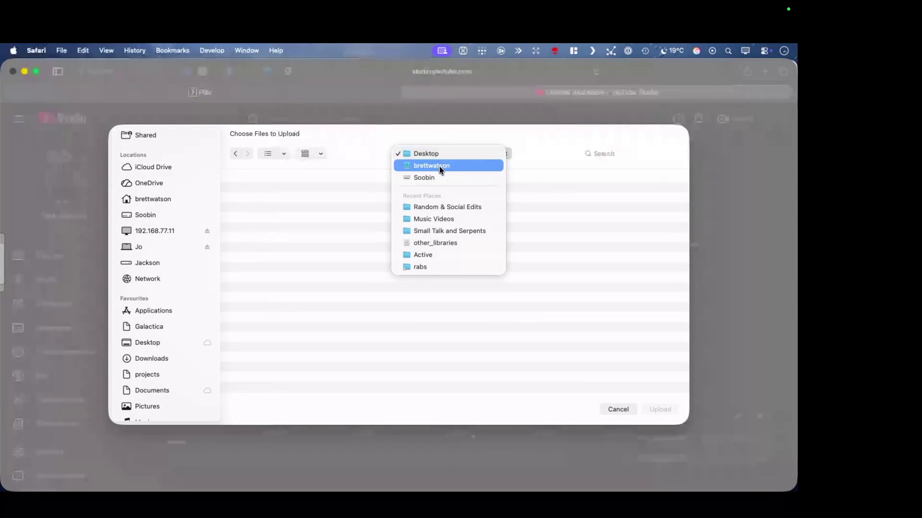
{"action": "left_click", "coordinate": [438, 166]}
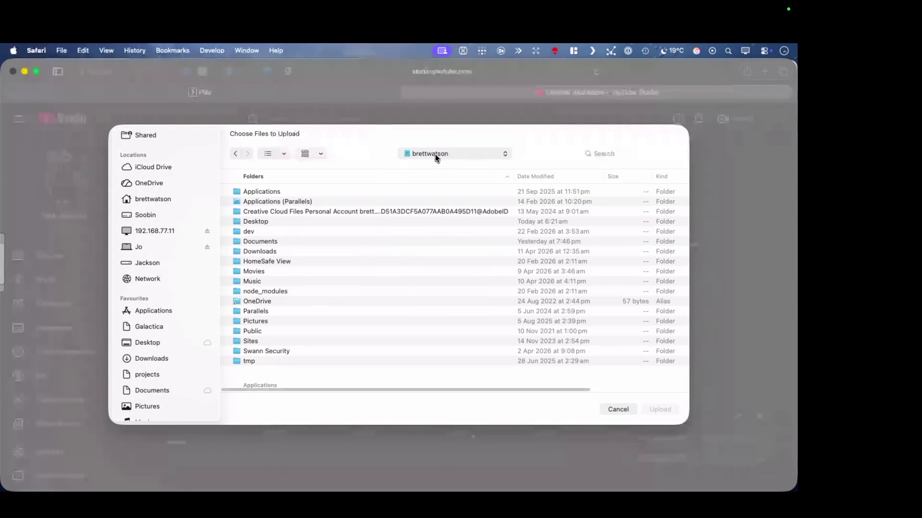
{"action": "double_click", "coordinate": [270, 223]}
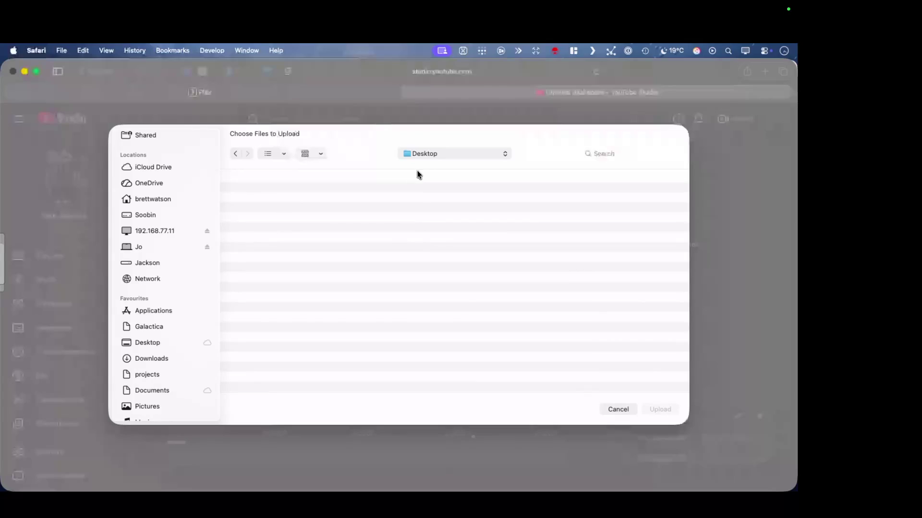
{"action": "left_click", "coordinate": [167, 342]}
{"action": "scroll", "coordinate": [328, 238], "scroll_direction": "down", "scroll_amount": 5}
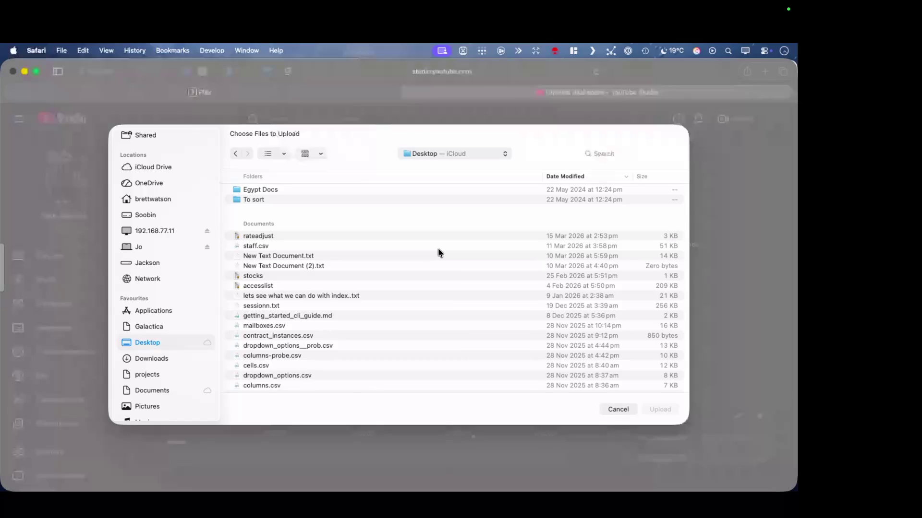
{"action": "scroll", "coordinate": [438, 248], "scroll_direction": "up", "scroll_amount": 3}
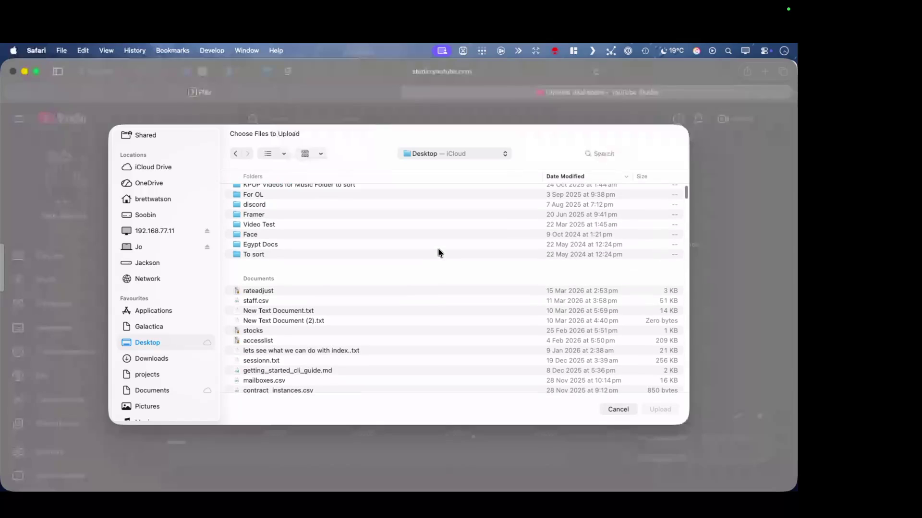
{"action": "scroll", "coordinate": [177, 362], "scroll_direction": "down", "scroll_amount": 3}
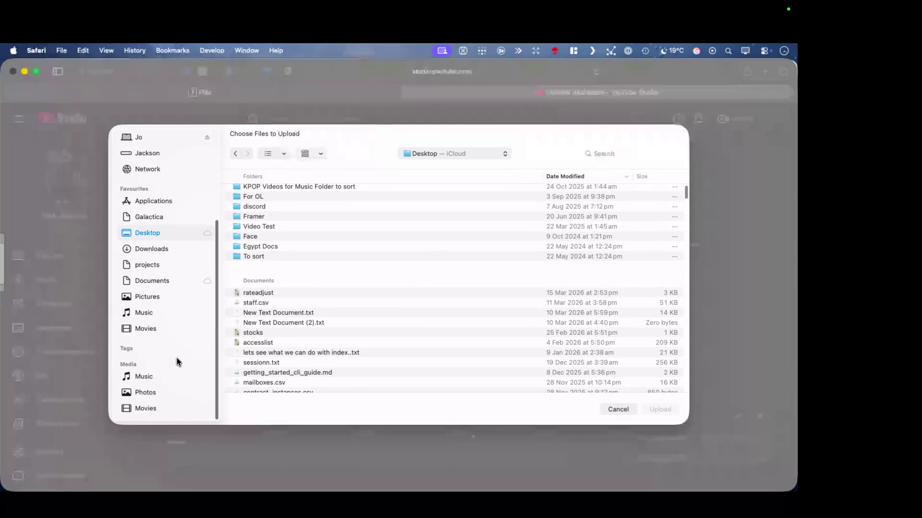
{"action": "scroll", "coordinate": [177, 361], "scroll_direction": "up", "scroll_amount": 5}
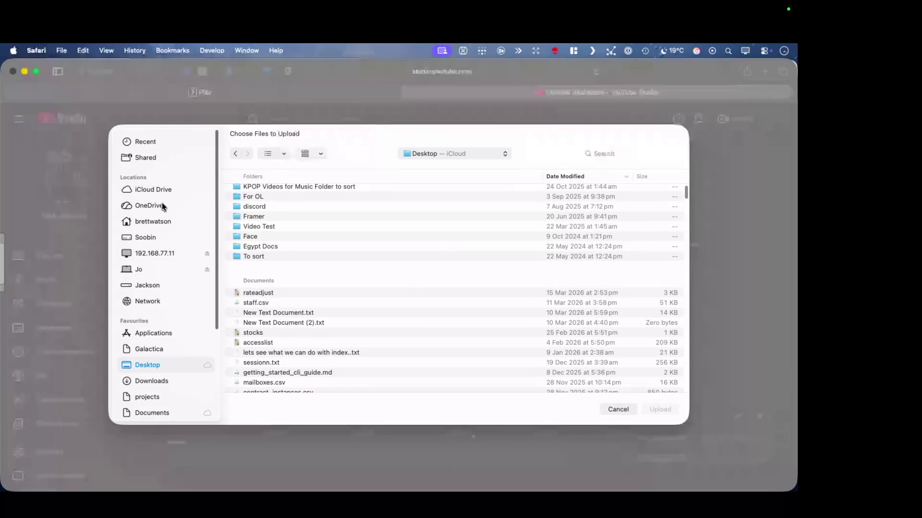
Open the Desktop folder inside iCloud Drive and look through its files
{"action": "left_click", "coordinate": [162, 190]}
{"action": "double_click", "coordinate": [269, 191]}
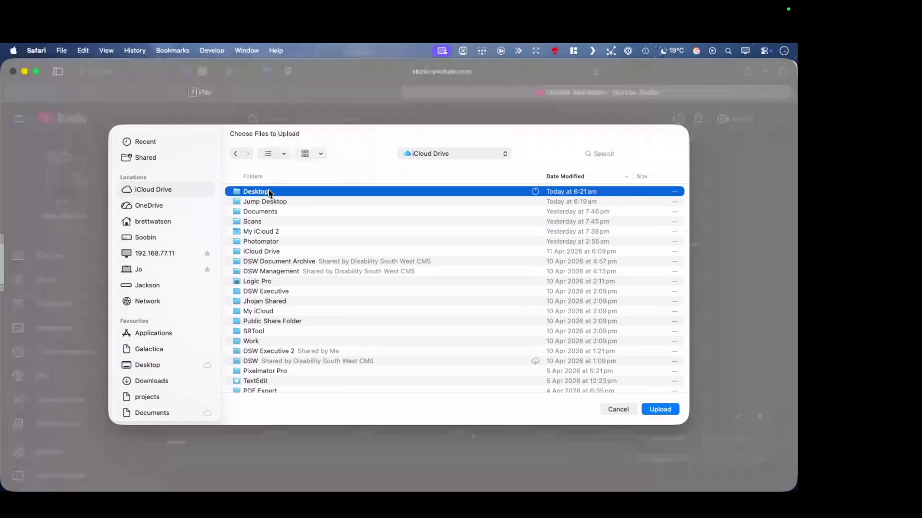
{"action": "scroll", "coordinate": [367, 193], "scroll_direction": "down", "scroll_amount": 5}
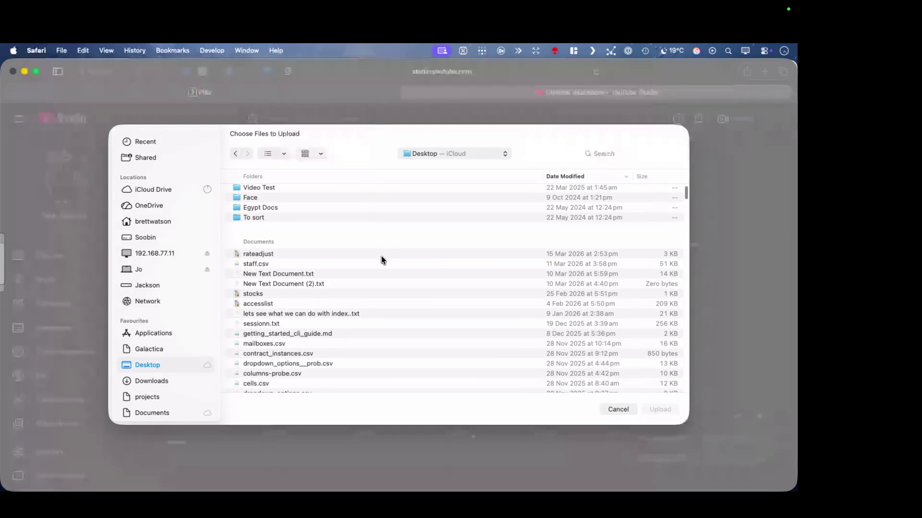
{"action": "scroll", "coordinate": [381, 256], "scroll_direction": "up", "scroll_amount": 4}
{"action": "scroll", "coordinate": [380, 252], "scroll_direction": "down", "scroll_amount": 2}
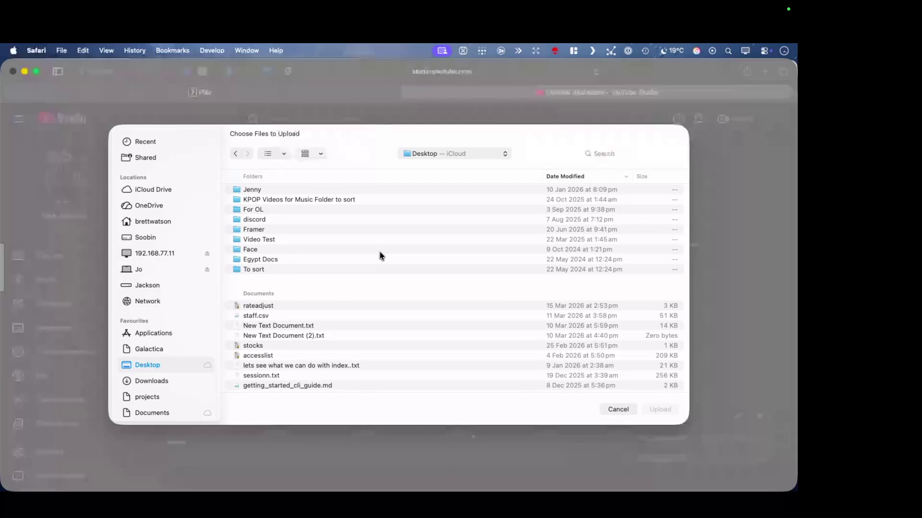
{"action": "scroll", "coordinate": [379, 256], "scroll_direction": "down", "scroll_amount": 5}
{"action": "scroll", "coordinate": [378, 254], "scroll_direction": "up", "scroll_amount": 2}
{"action": "scroll", "coordinate": [378, 252], "scroll_direction": "up", "scroll_amount": 5}
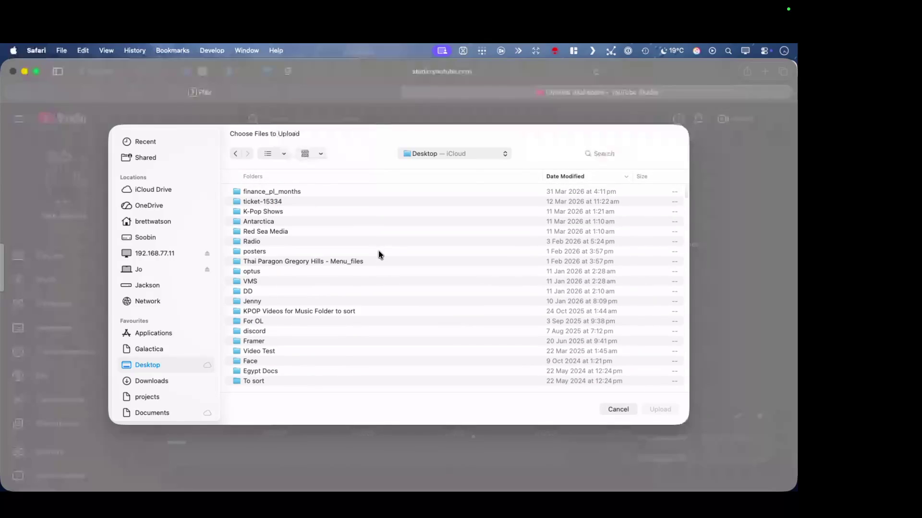
{"action": "scroll", "coordinate": [379, 252], "scroll_direction": "down", "scroll_amount": 2}
{"action": "scroll", "coordinate": [379, 251], "scroll_direction": "down", "scroll_amount": 5}
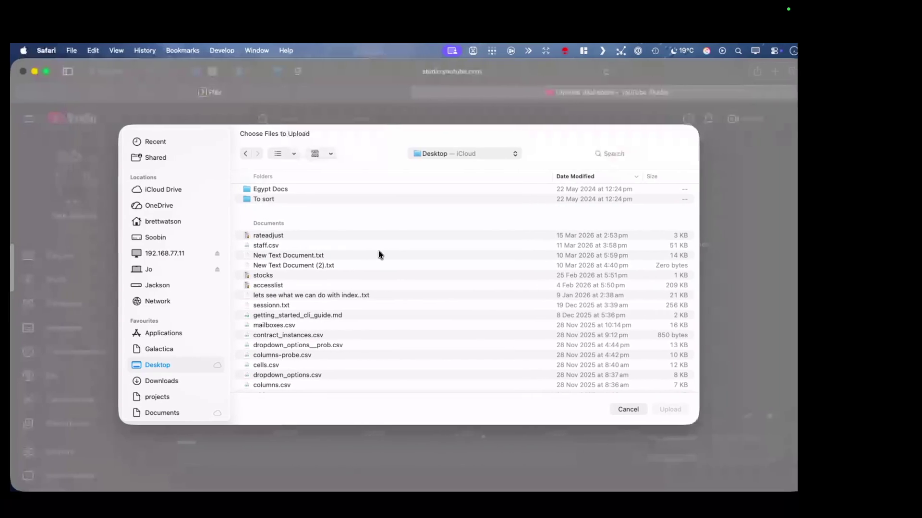
Search the networked computer's home and Desktop folders, then go back to the previous folder
{"action": "left_click", "coordinate": [167, 269]}
{"action": "double_click", "coordinate": [277, 217]}
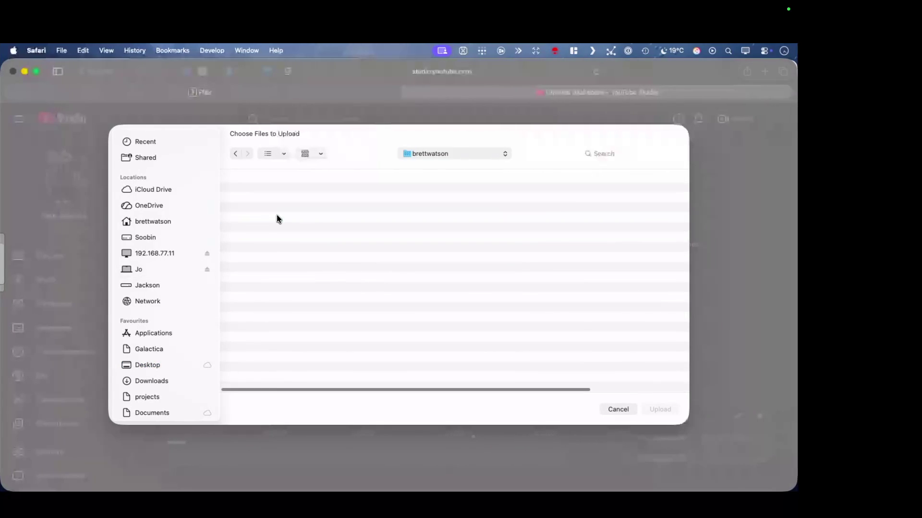
{"action": "left_click", "coordinate": [281, 222]}
{"action": "left_click", "coordinate": [281, 228]}
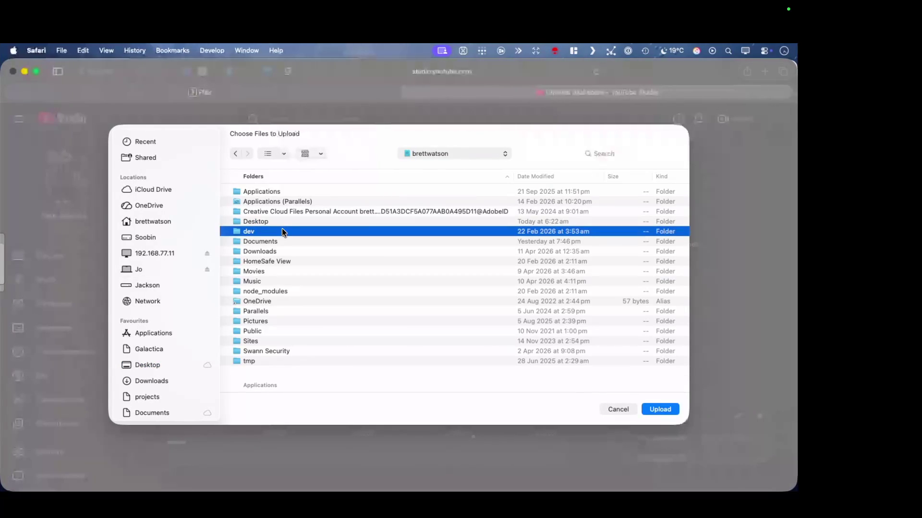
{"action": "double_click", "coordinate": [284, 223]}
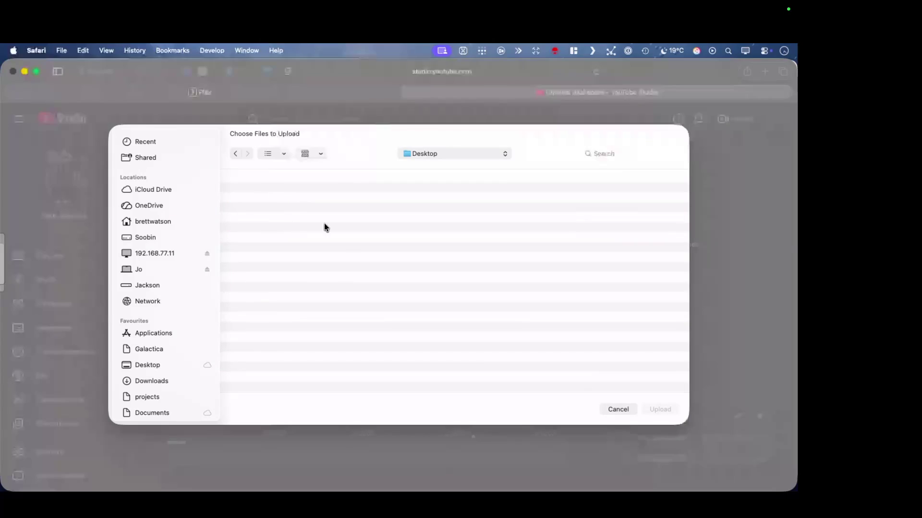
{"action": "left_click", "coordinate": [236, 154]}
{"action": "scroll", "coordinate": [359, 320], "scroll_direction": "down", "scroll_amount": 5}
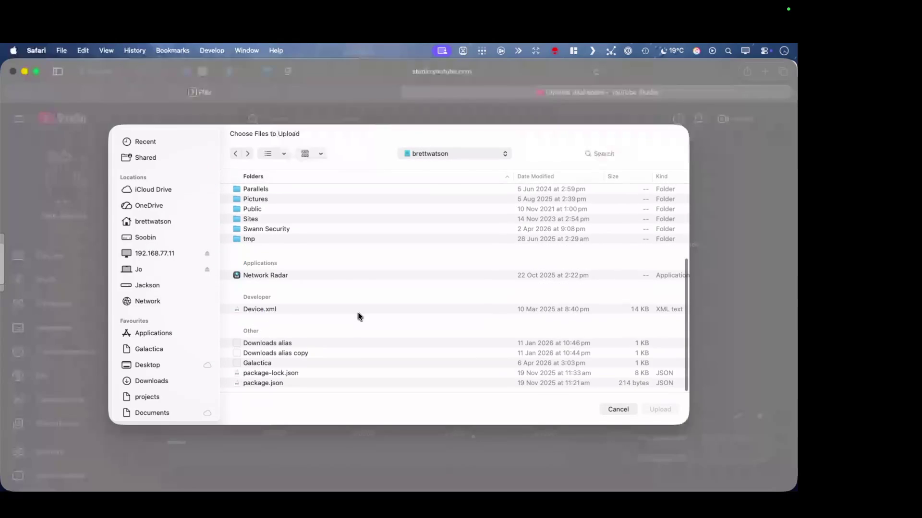
{"action": "scroll", "coordinate": [360, 317], "scroll_direction": "up", "scroll_amount": 2}
{"action": "scroll", "coordinate": [359, 317], "scroll_direction": "up", "scroll_amount": 3}
{"action": "scroll", "coordinate": [359, 316], "scroll_direction": "down", "scroll_amount": 5}
{"action": "scroll", "coordinate": [358, 316], "scroll_direction": "up", "scroll_amount": 3}
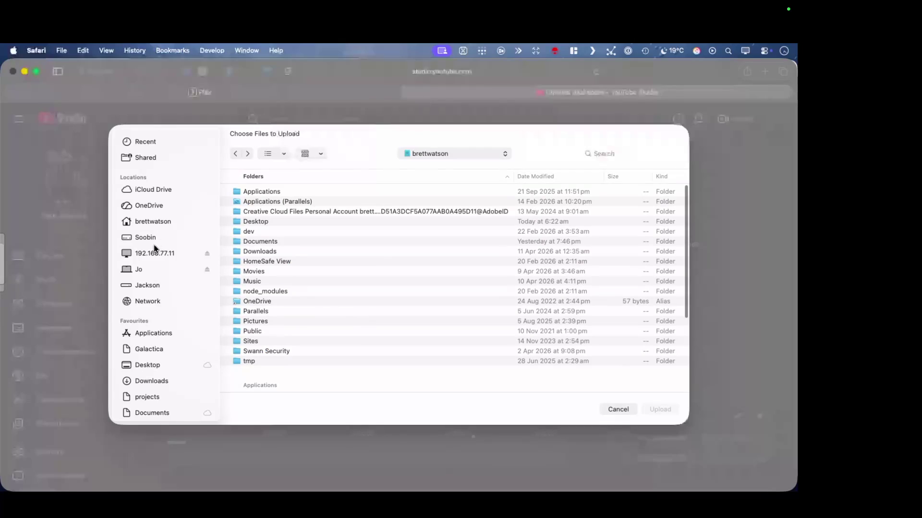
Return to the iCloud Desktop folder, then move to the next desktop space
{"action": "left_click", "coordinate": [175, 369]}
{"action": "scroll", "coordinate": [351, 327], "scroll_direction": "down", "scroll_amount": 10}
{"action": "scroll", "coordinate": [351, 327], "scroll_direction": "up", "scroll_amount": 5}
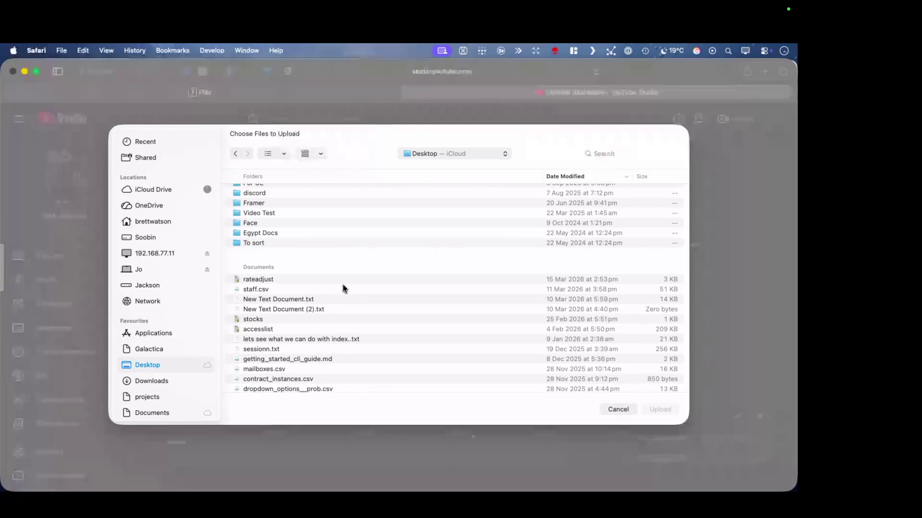
{"action": "key", "text": "ctrl+Right"}
{"action": "key", "text": "ctrl+Right"}
{"action": "key", "text": "ctrl+Right"}
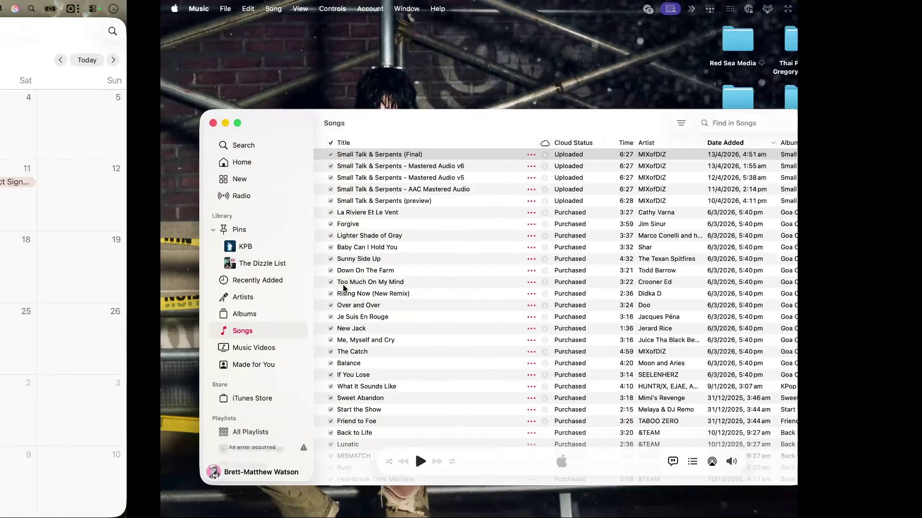
In Finder's Desktop window, select Music Video_SRT_English.srt
{"action": "key", "text": "ctrl+Right"}
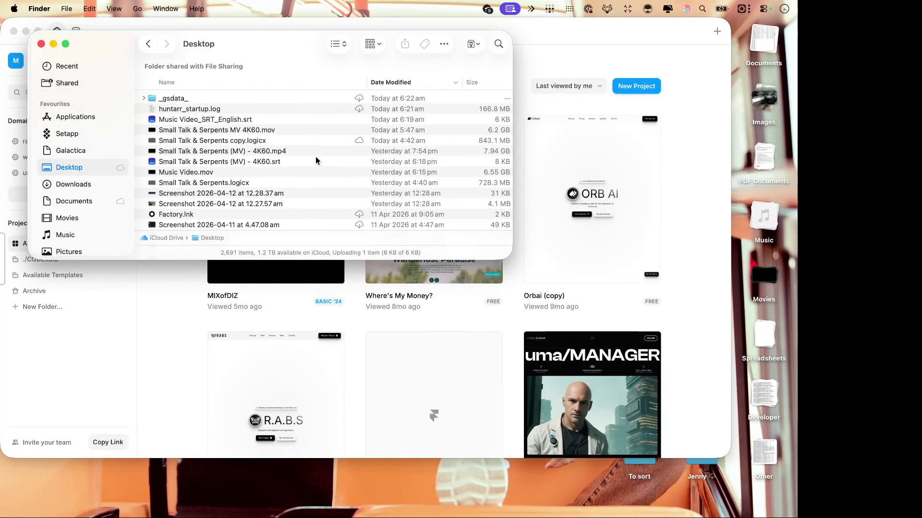
{"action": "left_click", "coordinate": [310, 115]}
{"action": "scroll", "coordinate": [310, 115], "scroll_direction": "right", "scroll_amount": 5}
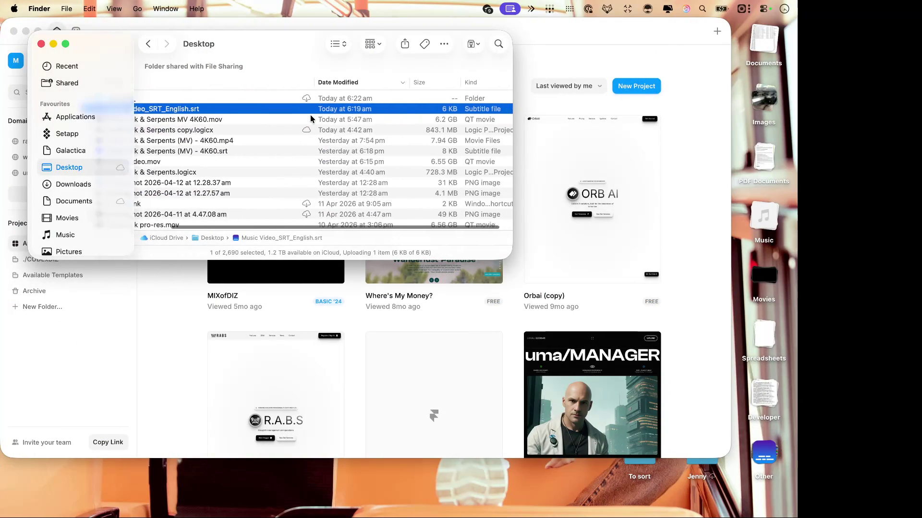
{"action": "scroll", "coordinate": [311, 119], "scroll_direction": "left", "scroll_amount": 5}
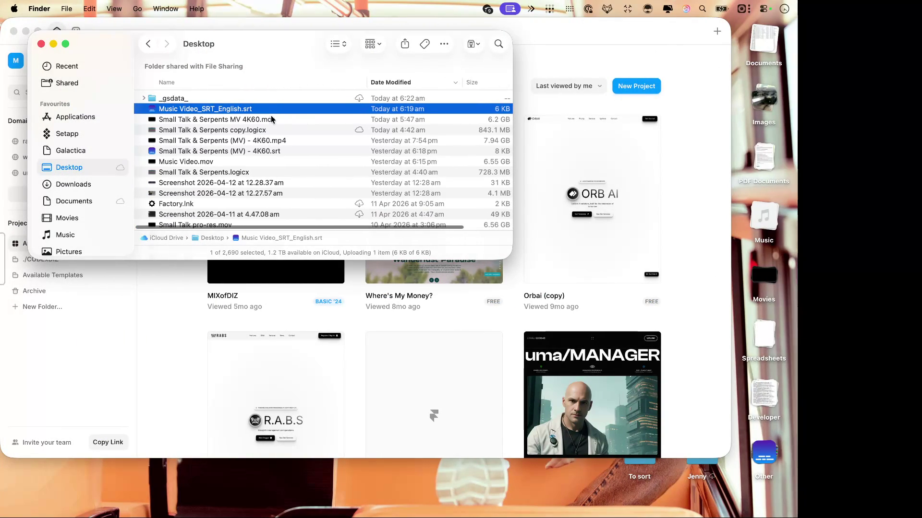
Switch back across desktop spaces to the Safari upload file chooser
{"action": "key", "text": "ctrl+Left"}
{"action": "key", "text": "ctrl+Right"}
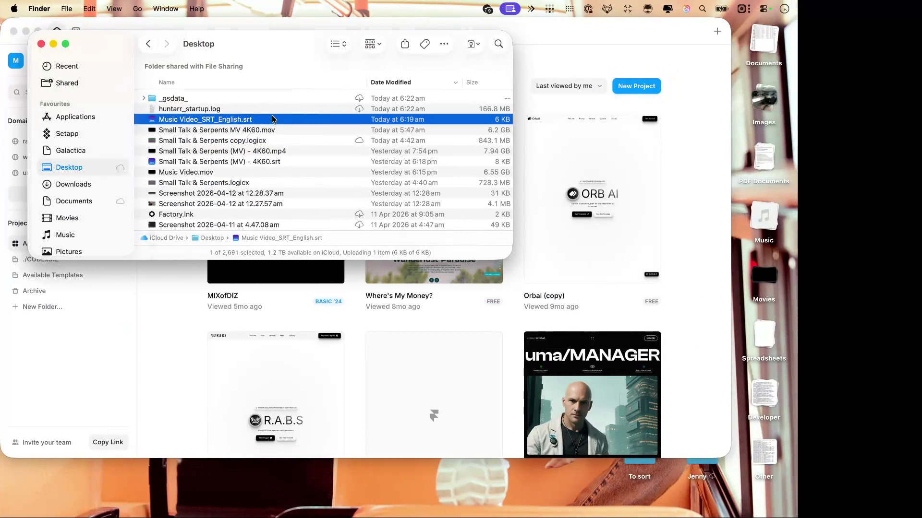
{"action": "key", "text": "ctrl+Left"}
{"action": "key", "text": "ctrl+Left"}
{"action": "key", "text": "ctrl+Left"}
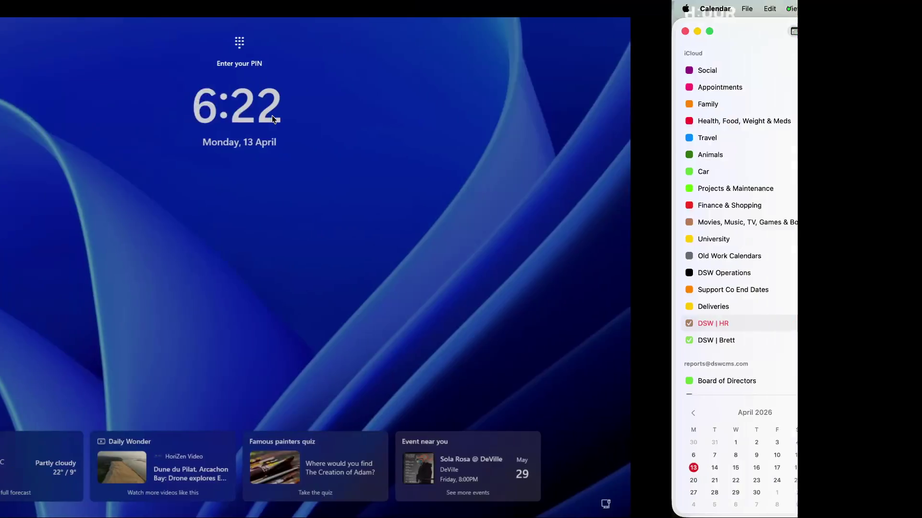
{"action": "key", "text": "ctrl+Left"}
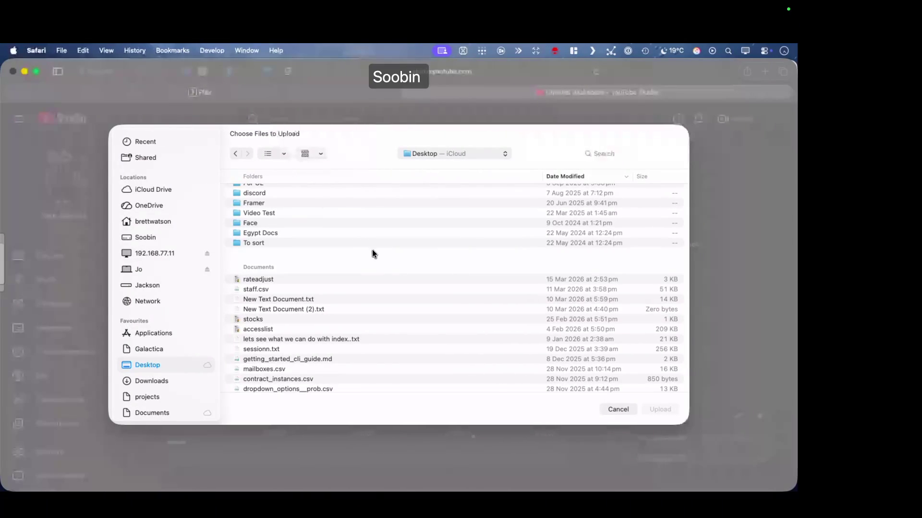
Upload Music Video_SRT_English.srt with timing as the English (Australia) subtitle track
{"action": "scroll", "coordinate": [408, 306], "scroll_direction": "down", "scroll_amount": 8}
{"action": "scroll", "coordinate": [408, 306], "scroll_direction": "down", "scroll_amount": 15}
{"action": "scroll", "coordinate": [408, 307], "scroll_direction": "down", "scroll_amount": 5}
{"action": "scroll", "coordinate": [408, 310], "scroll_direction": "up", "scroll_amount": 3}
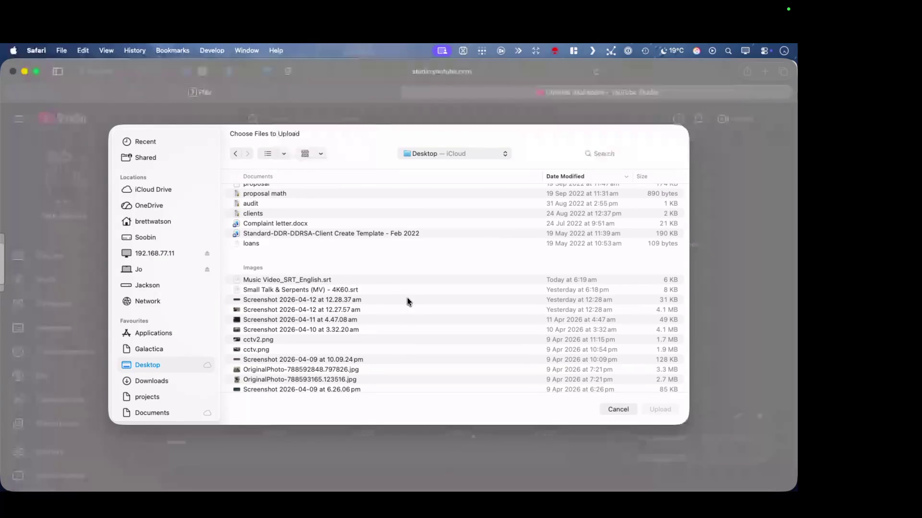
{"action": "left_click", "coordinate": [402, 281]}
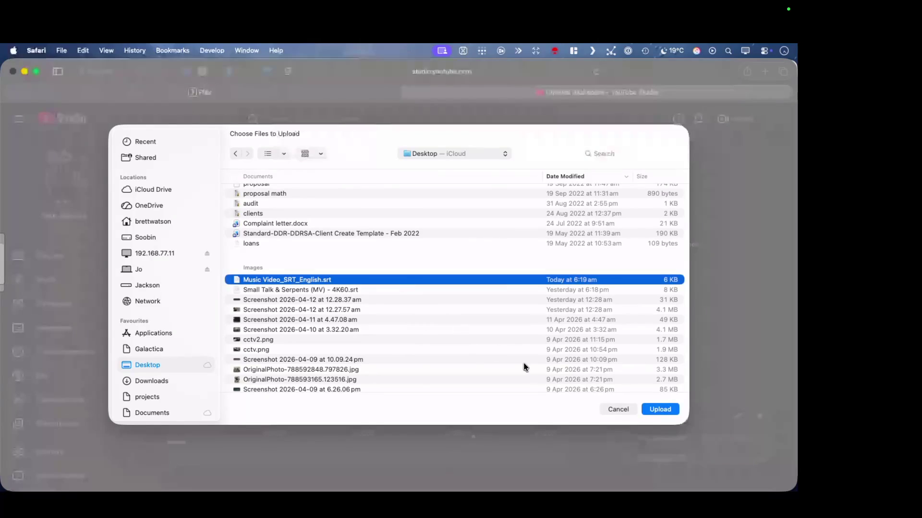
{"action": "left_click", "coordinate": [660, 410]}
{"action": "left_click", "coordinate": [458, 339]}
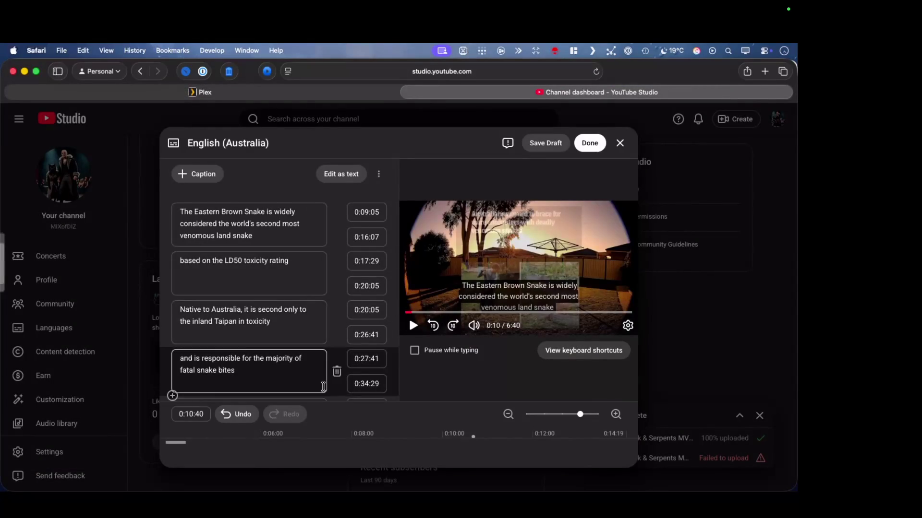
Play the video to 0:19 to check caption timing, then publish the English (Australia) subtitles
{"action": "scroll", "coordinate": [304, 302], "scroll_direction": "down", "scroll_amount": 10}
{"action": "scroll", "coordinate": [304, 302], "scroll_direction": "down", "scroll_amount": 20}
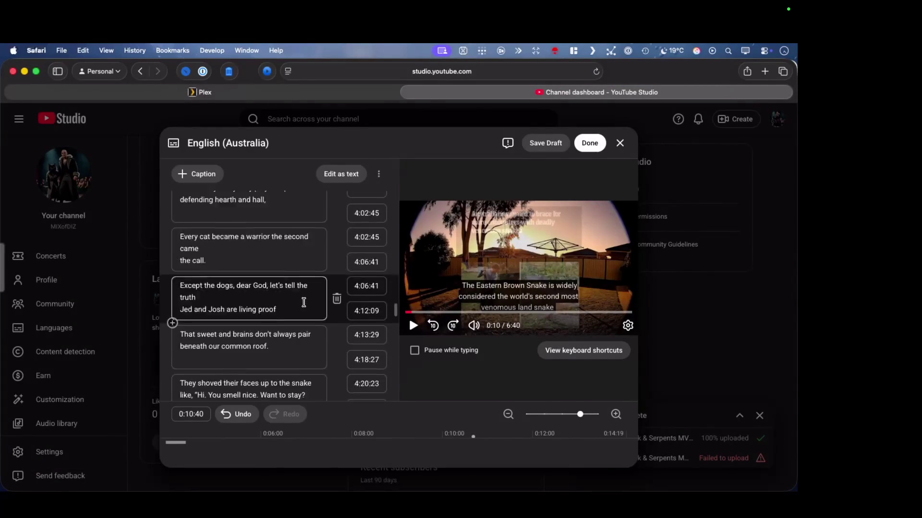
{"action": "left_click", "coordinate": [412, 327]}
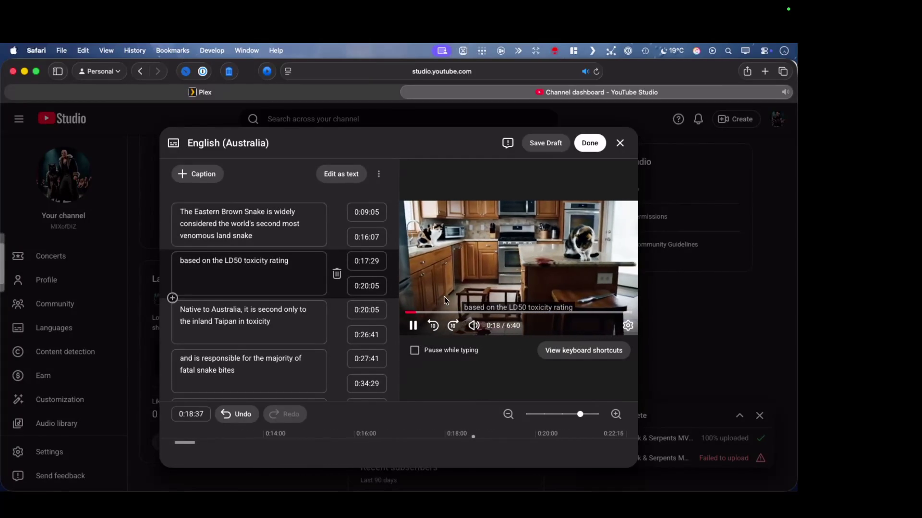
{"action": "left_click", "coordinate": [414, 326]}
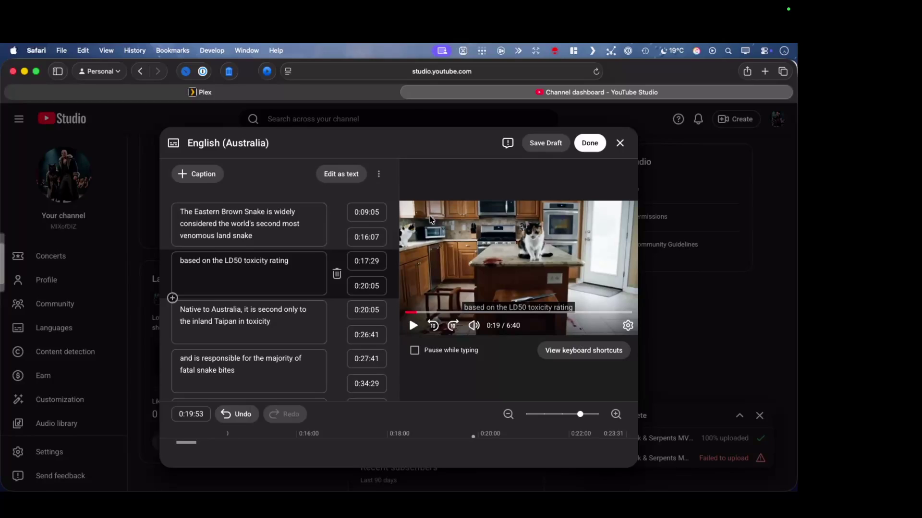
{"action": "left_click", "coordinate": [590, 143]}
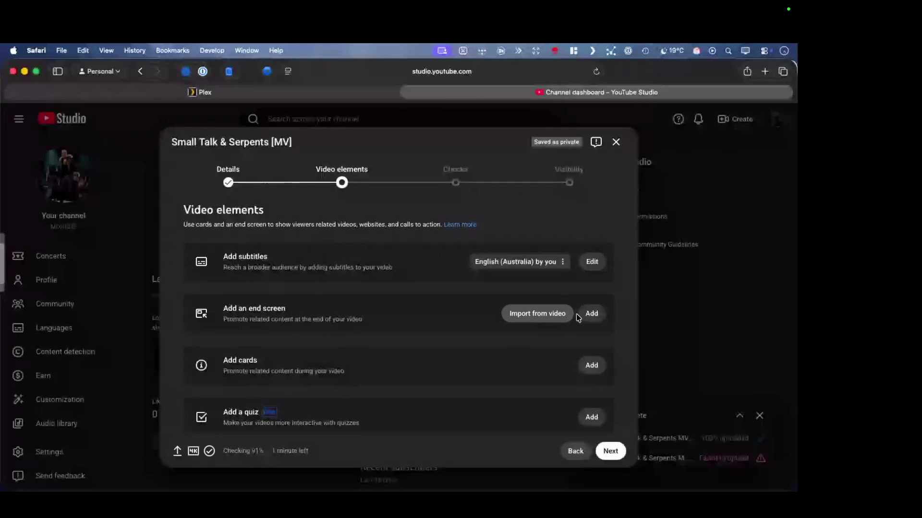
Start adding an end screen from the Video elements step
{"action": "scroll", "coordinate": [496, 369], "scroll_direction": "down", "scroll_amount": 2}
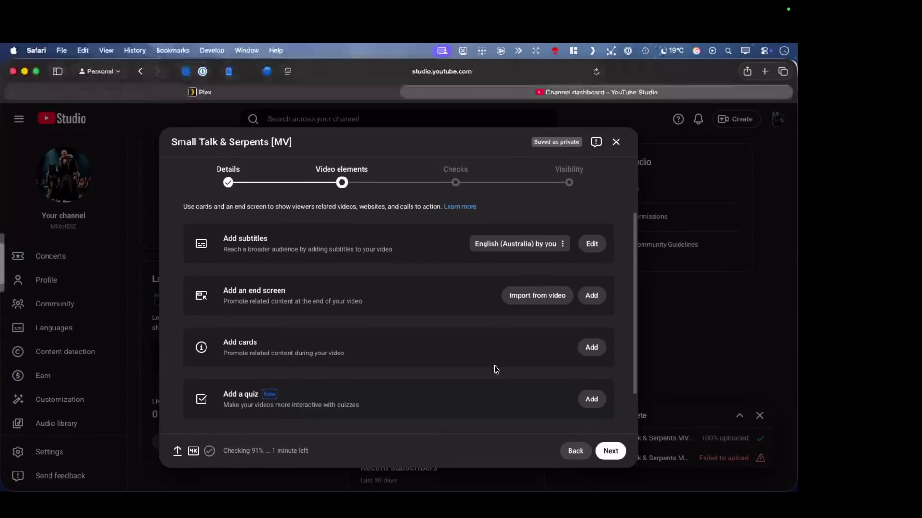
{"action": "scroll", "coordinate": [496, 332], "scroll_direction": "down", "scroll_amount": 1}
{"action": "scroll", "coordinate": [496, 331], "scroll_direction": "up", "scroll_amount": 3}
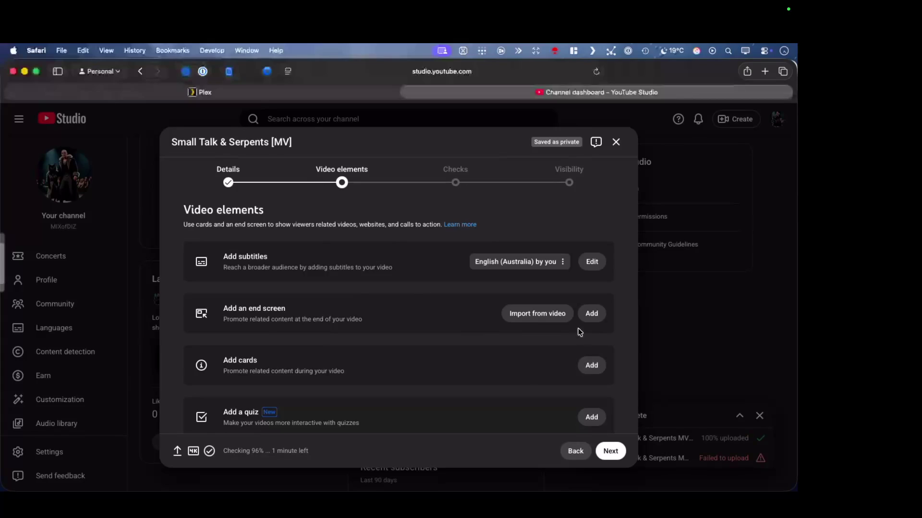
{"action": "left_click", "coordinate": [590, 315]}
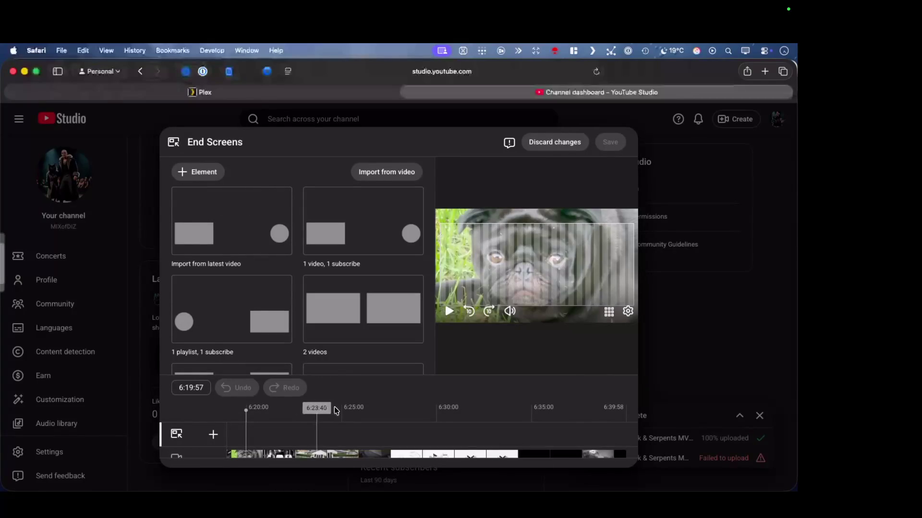
Scrub the preview to the 6:34:00 logo frame and apply the 1 video, 1 playlist, 1 subscribe layout
{"action": "scroll", "coordinate": [384, 422], "scroll_direction": "down", "scroll_amount": 1}
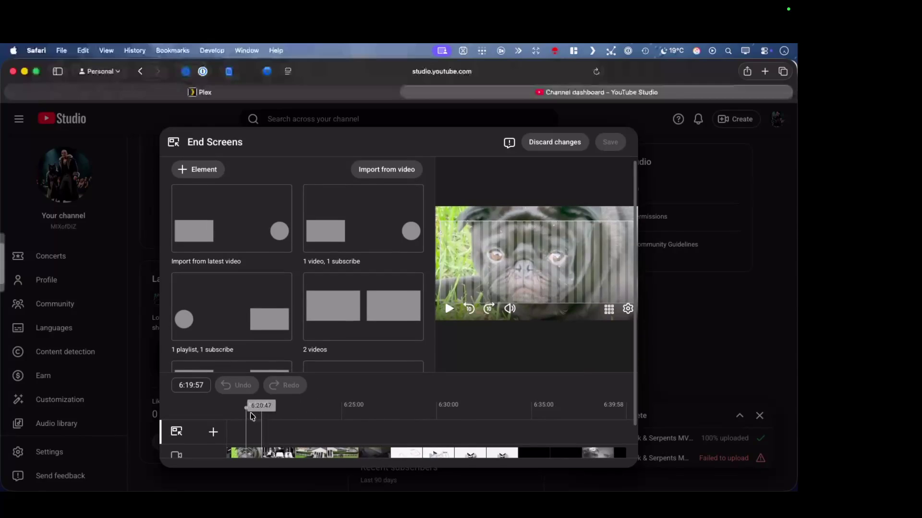
{"action": "mouse_move", "coordinate": [284, 404]}
{"action": "left_mouse_down"}
{"action": "mouse_move", "coordinate": [545, 411]}
{"action": "mouse_move", "coordinate": [513, 412]}
{"action": "left_mouse_up"}
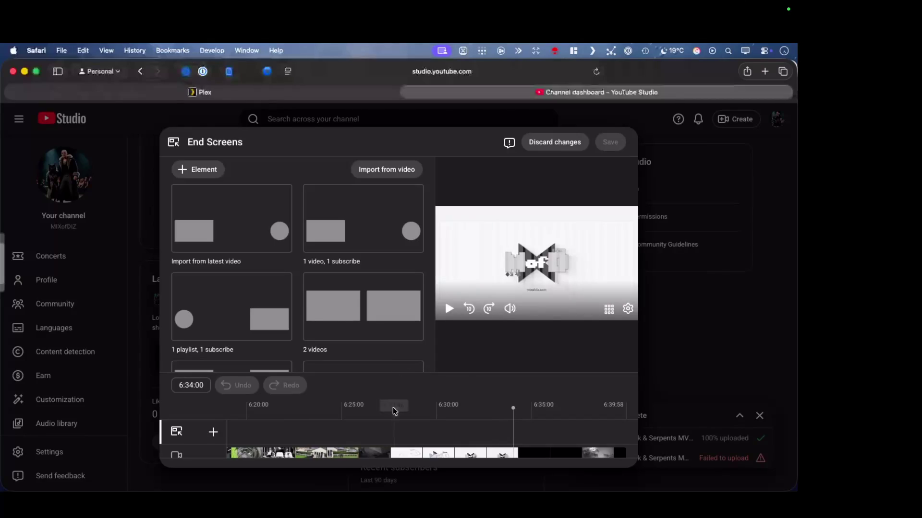
{"action": "scroll", "coordinate": [393, 411], "scroll_direction": "down", "scroll_amount": 2}
{"action": "scroll", "coordinate": [390, 405], "scroll_direction": "up", "scroll_amount": 2}
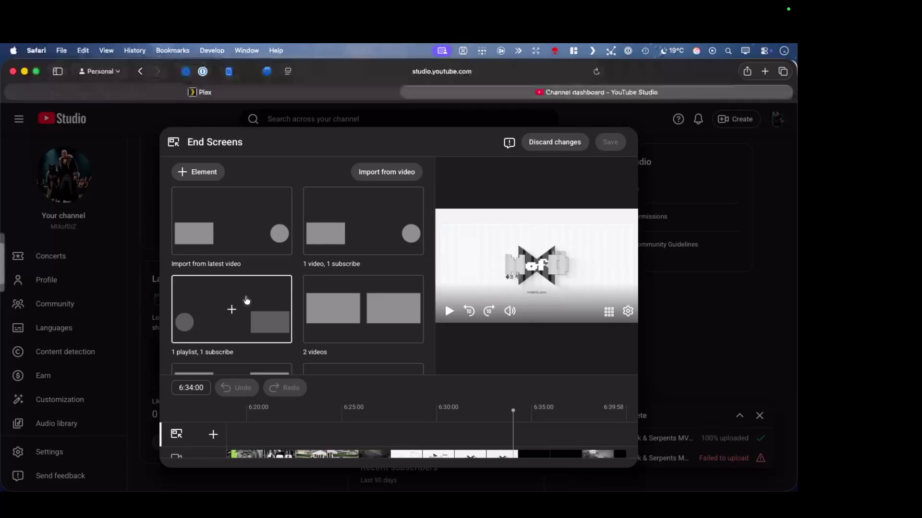
{"action": "scroll", "coordinate": [247, 300], "scroll_direction": "down", "scroll_amount": 4}
{"action": "scroll", "coordinate": [247, 300], "scroll_direction": "up", "scroll_amount": 1}
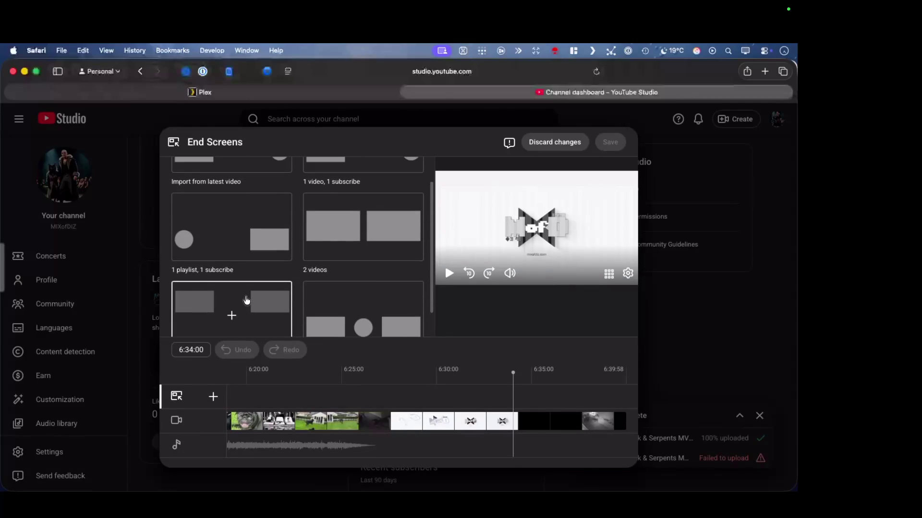
{"action": "scroll", "coordinate": [246, 300], "scroll_direction": "down", "scroll_amount": 2}
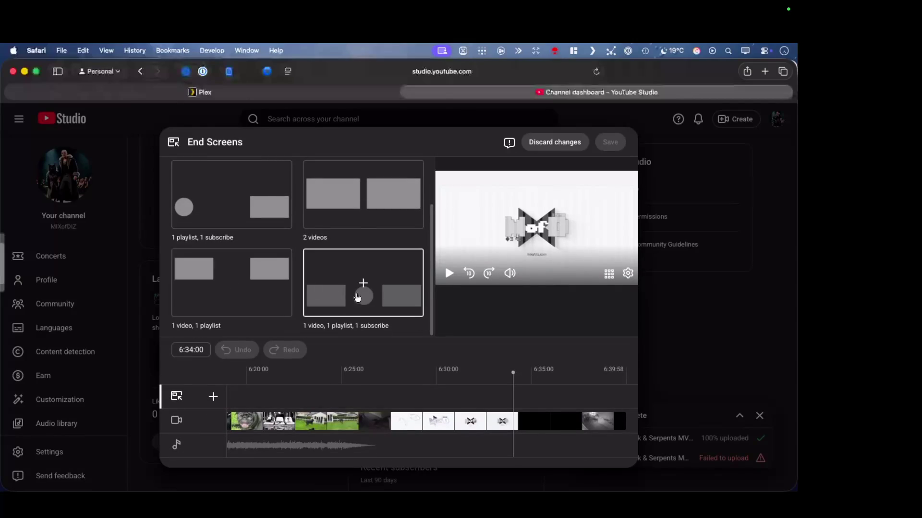
{"action": "left_click", "coordinate": [364, 287]}
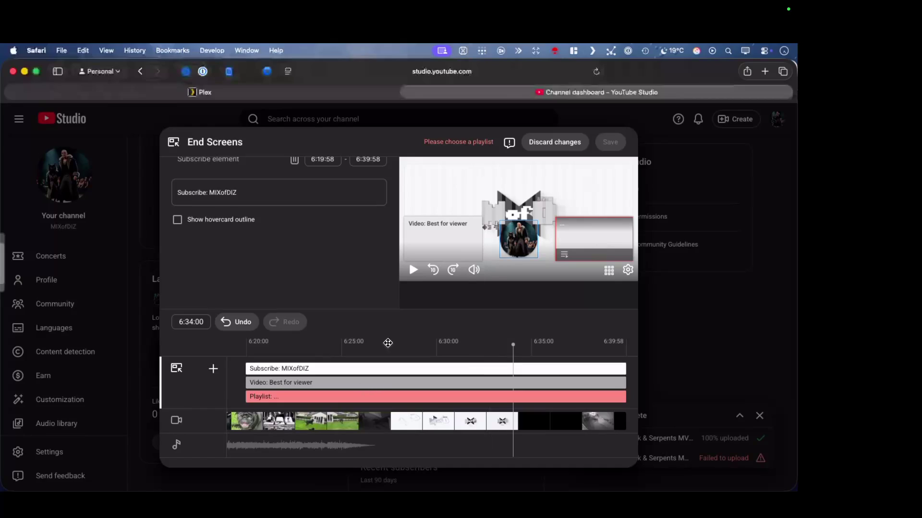
Set the end screen's playlist element to the MIXofDIZ - Music Videos playlist
{"action": "left_click", "coordinate": [443, 230]}
{"action": "left_click", "coordinate": [593, 239]}
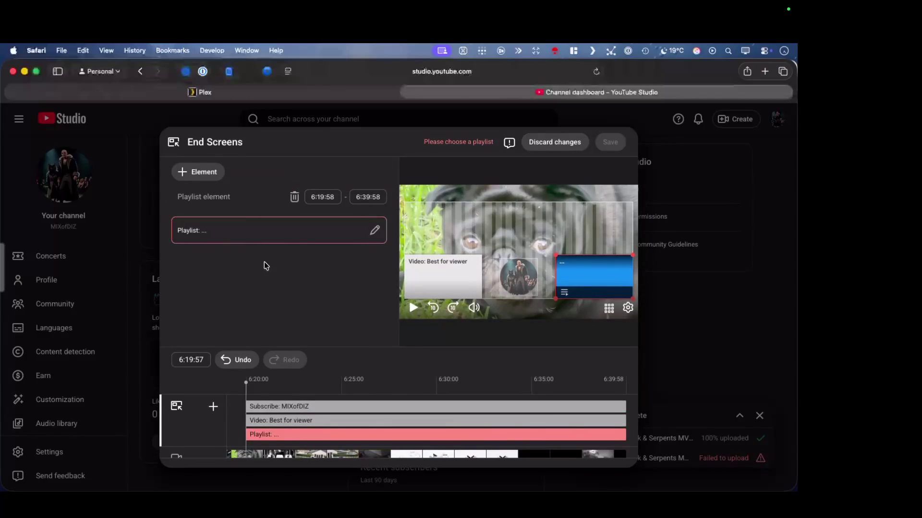
{"action": "left_click", "coordinate": [374, 231]}
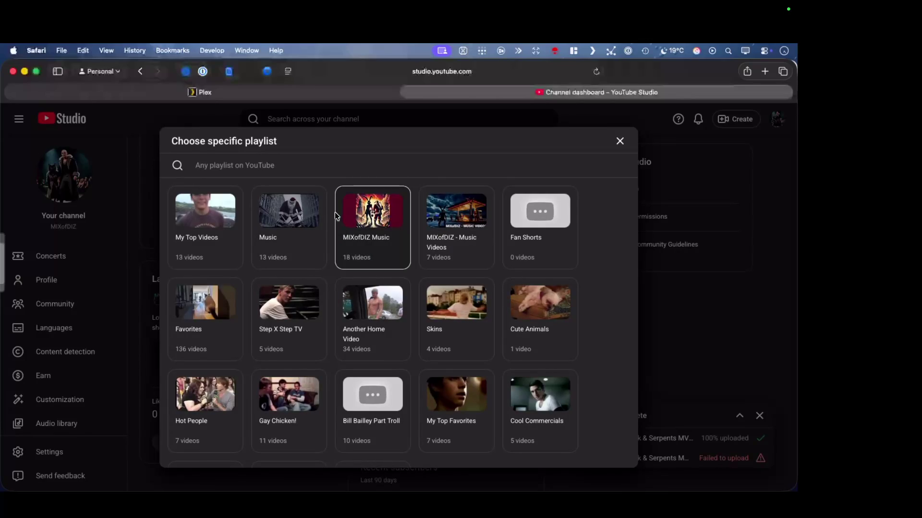
{"action": "left_click", "coordinate": [451, 212]}
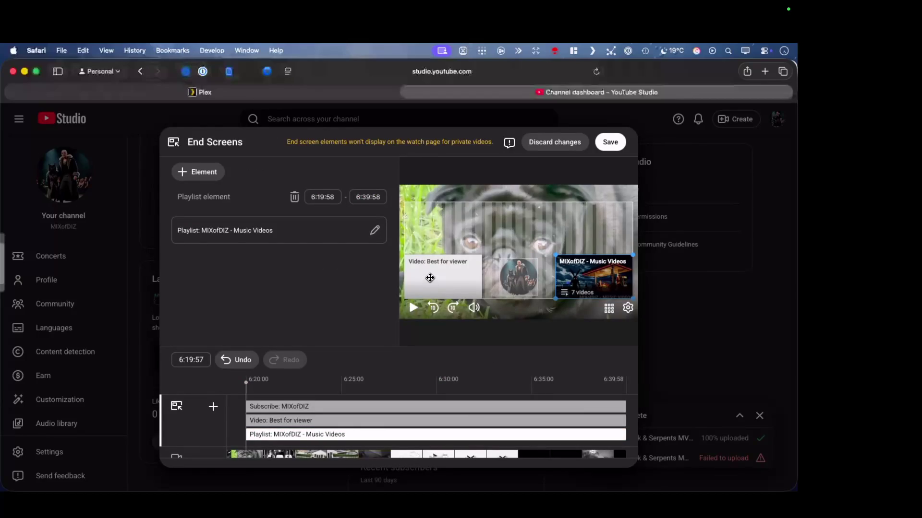
{"action": "left_click", "coordinate": [430, 277]}
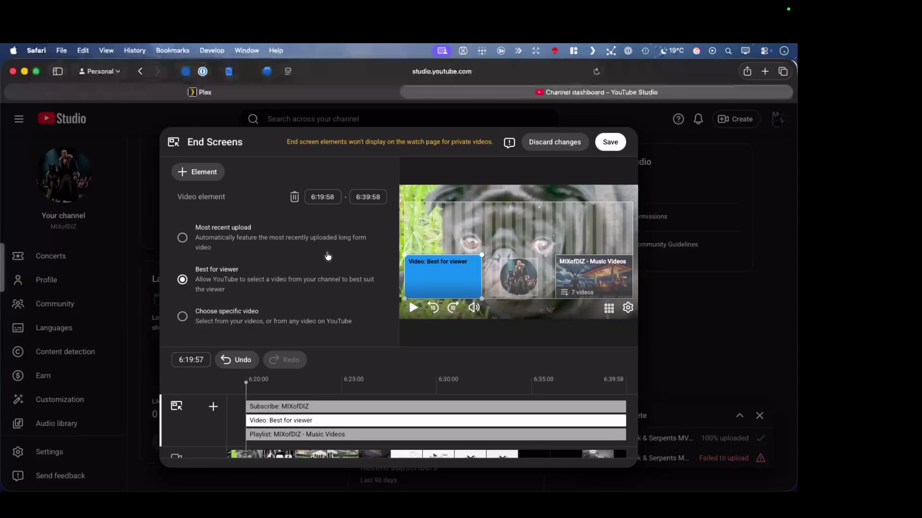
Swap the video element's Best for viewer for Stand Tall: Echoes Beyond the Fall (Part One)
{"action": "scroll", "coordinate": [302, 291], "scroll_direction": "down", "scroll_amount": 2}
{"action": "scroll", "coordinate": [303, 291], "scroll_direction": "up", "scroll_amount": 2}
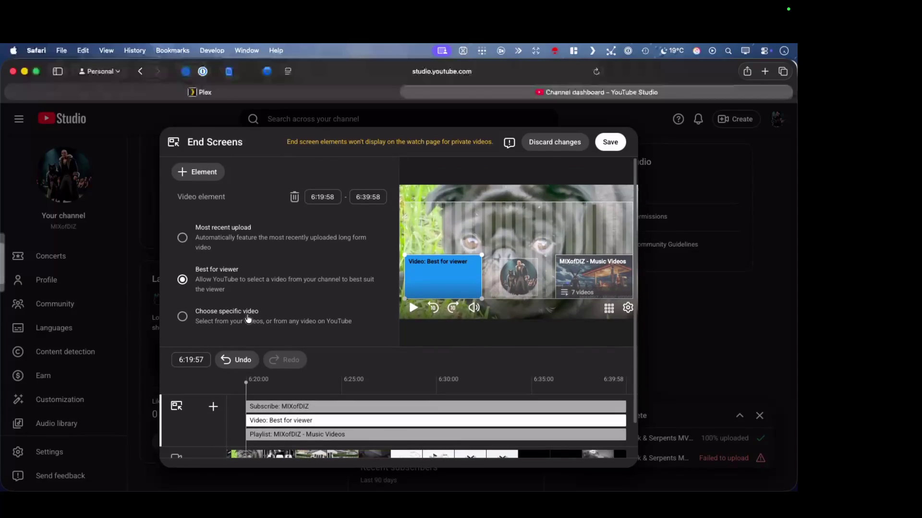
{"action": "left_click", "coordinate": [242, 317]}
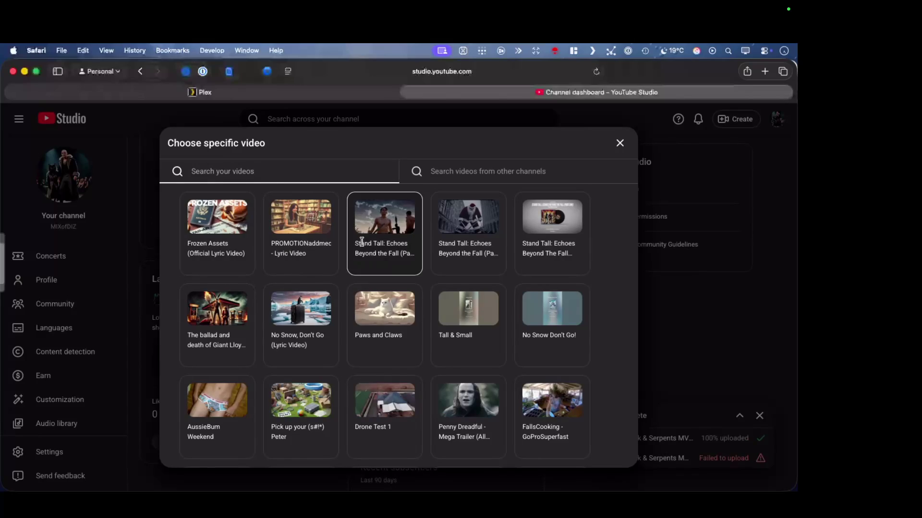
{"action": "left_click", "coordinate": [388, 221]}
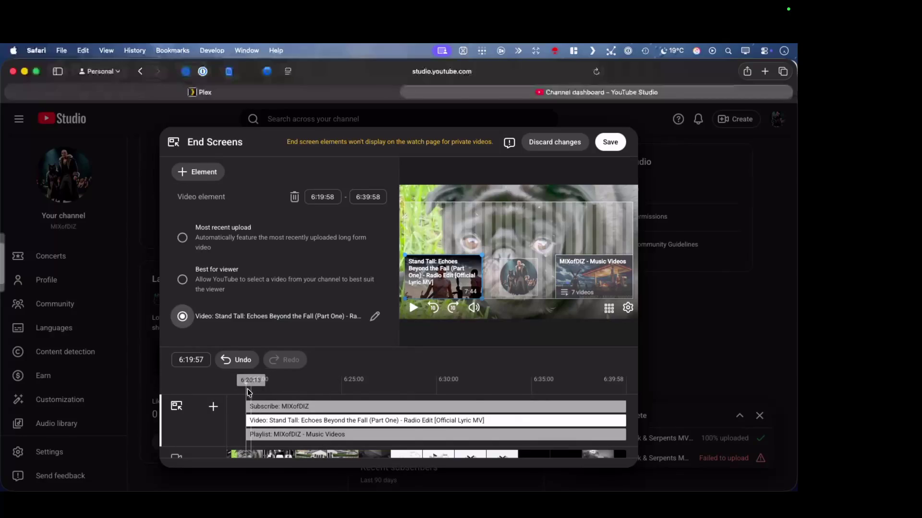
{"action": "mouse_move", "coordinate": [252, 383]}
{"action": "left_mouse_down"}
{"action": "mouse_move", "coordinate": [439, 380]}
{"action": "mouse_move", "coordinate": [539, 367]}
{"action": "mouse_move", "coordinate": [472, 369]}
{"action": "left_mouse_up"}
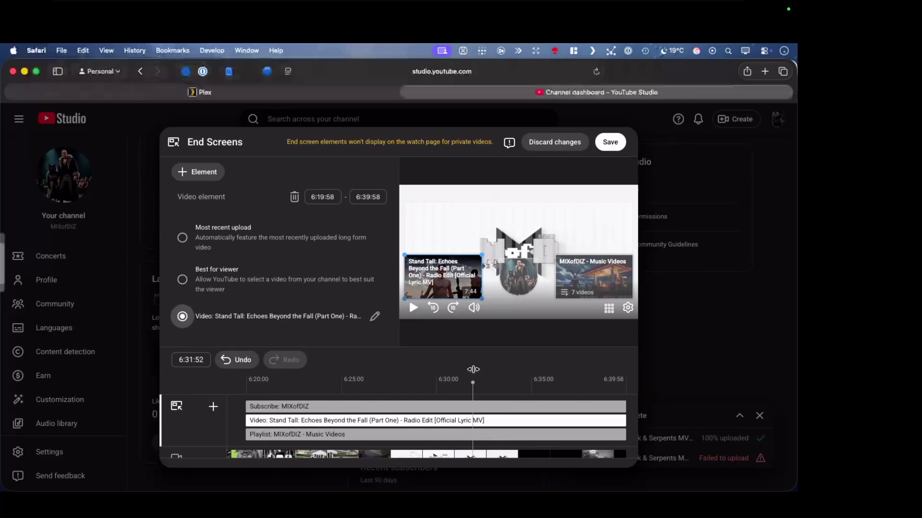
Move the subscribe, video and playlist elements' start times to 6:32:50
{"action": "left_click", "coordinate": [248, 406]}
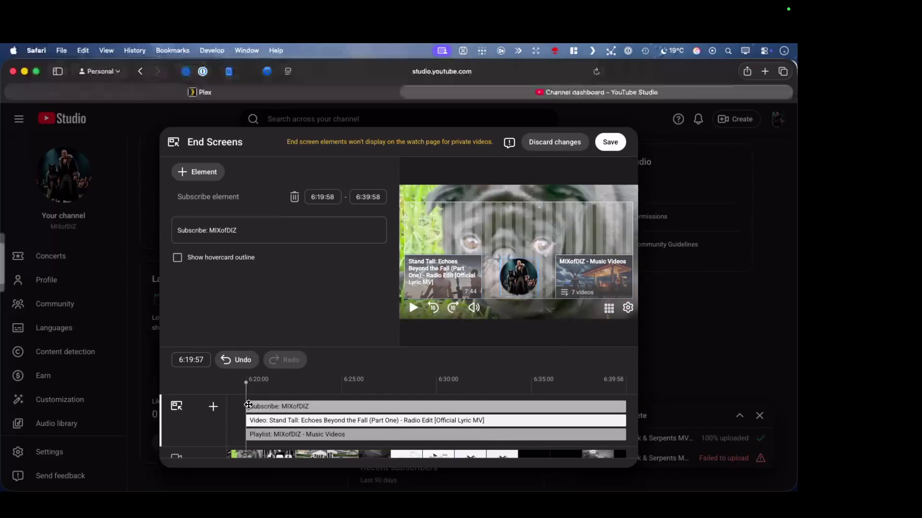
{"action": "left_click", "coordinate": [490, 386]}
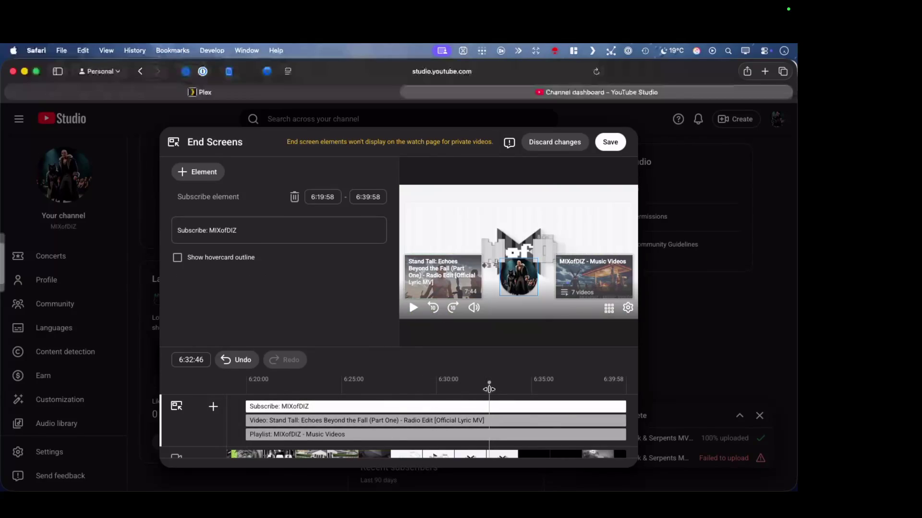
{"action": "left_click_drag", "start_coordinate": [253, 406], "coordinate": [489, 411]}
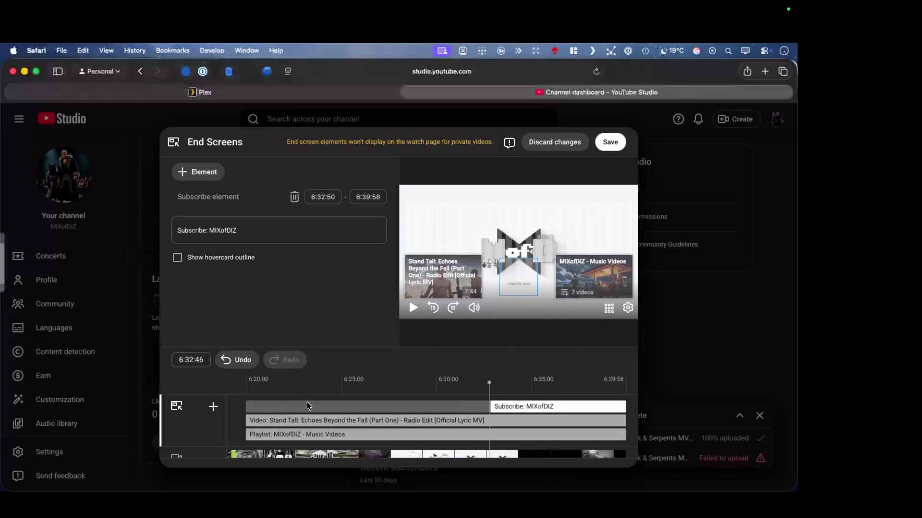
{"action": "left_click", "coordinate": [245, 420]}
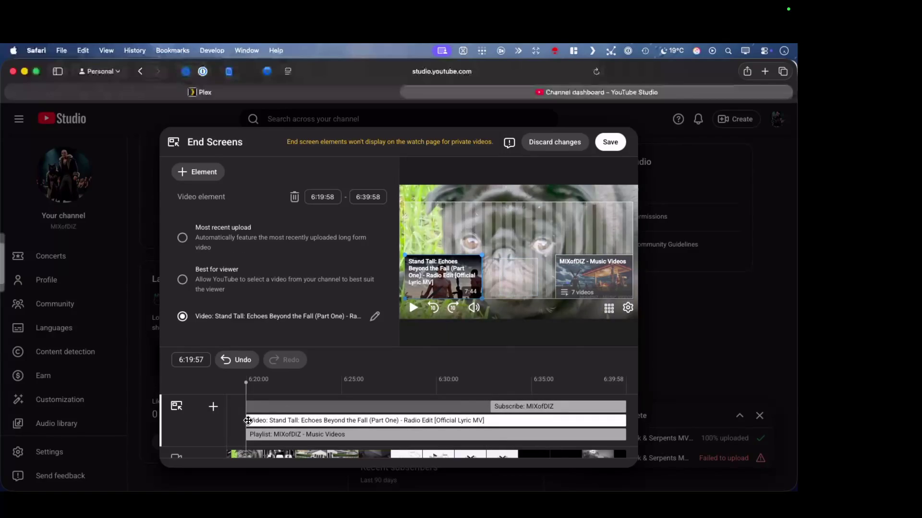
{"action": "left_click_drag", "start_coordinate": [245, 421], "coordinate": [489, 424]}
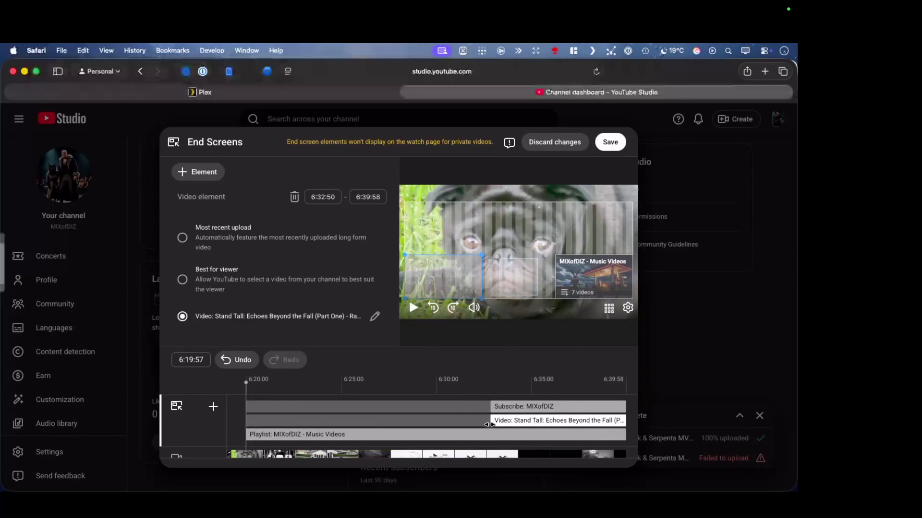
{"action": "left_click", "coordinate": [250, 434]}
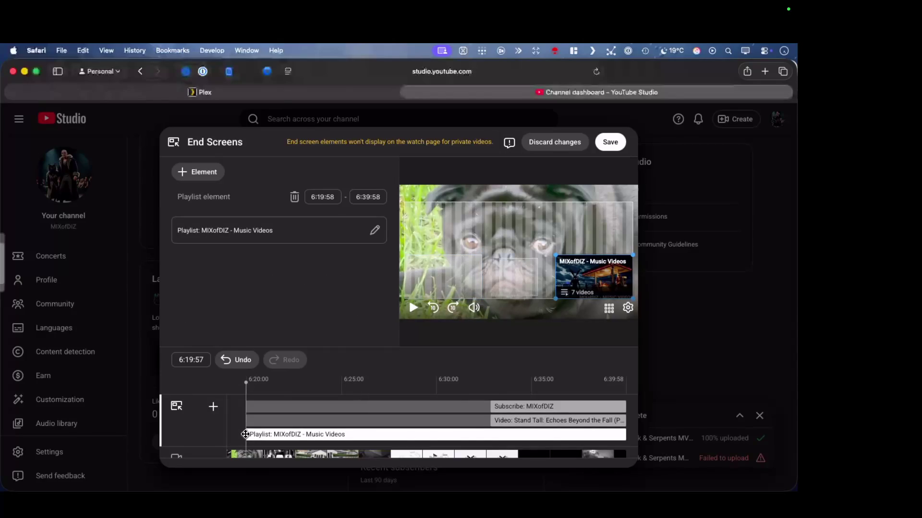
{"action": "left_click_drag", "start_coordinate": [244, 435], "coordinate": [486, 437]}
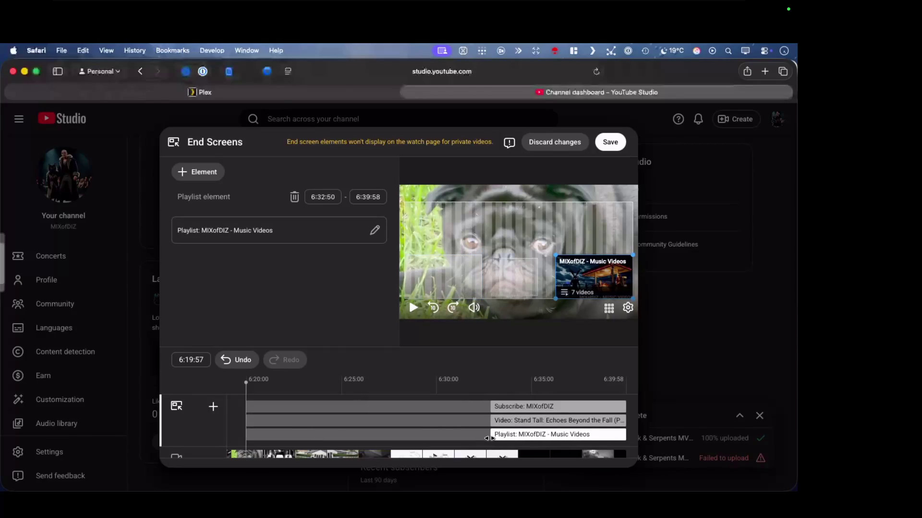
Preview a later frame of the end screen and save it
{"action": "mouse_move", "coordinate": [246, 382]}
{"action": "left_mouse_down"}
{"action": "mouse_move", "coordinate": [440, 380]}
{"action": "mouse_move", "coordinate": [509, 373]}
{"action": "mouse_move", "coordinate": [331, 382]}
{"action": "mouse_move", "coordinate": [655, 355]}
{"action": "mouse_move", "coordinate": [504, 364]}
{"action": "mouse_move", "coordinate": [605, 360]}
{"action": "left_mouse_up"}
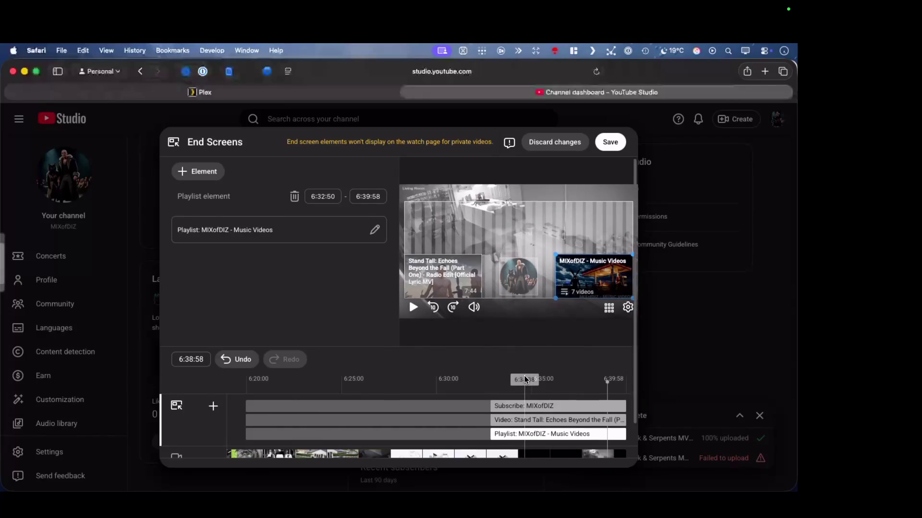
{"action": "scroll", "coordinate": [607, 379], "scroll_direction": "down", "scroll_amount": 2}
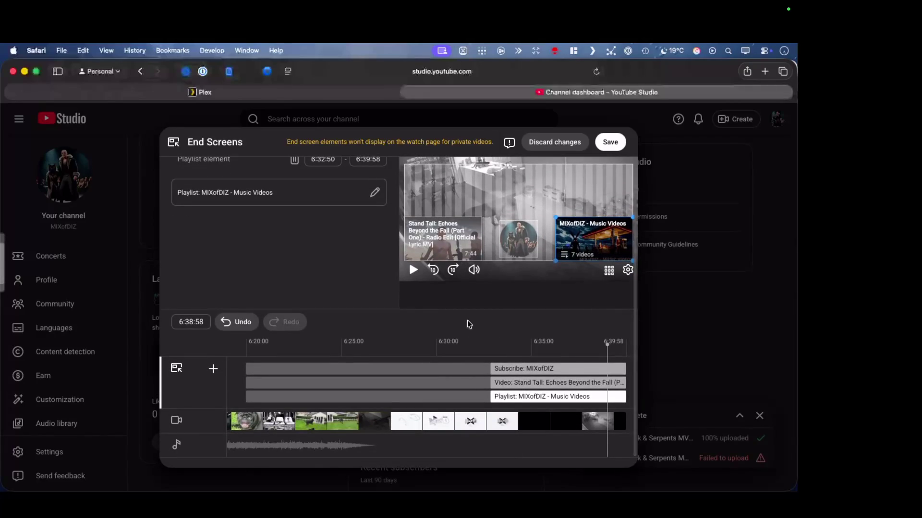
{"action": "scroll", "coordinate": [469, 324], "scroll_direction": "up", "scroll_amount": 2}
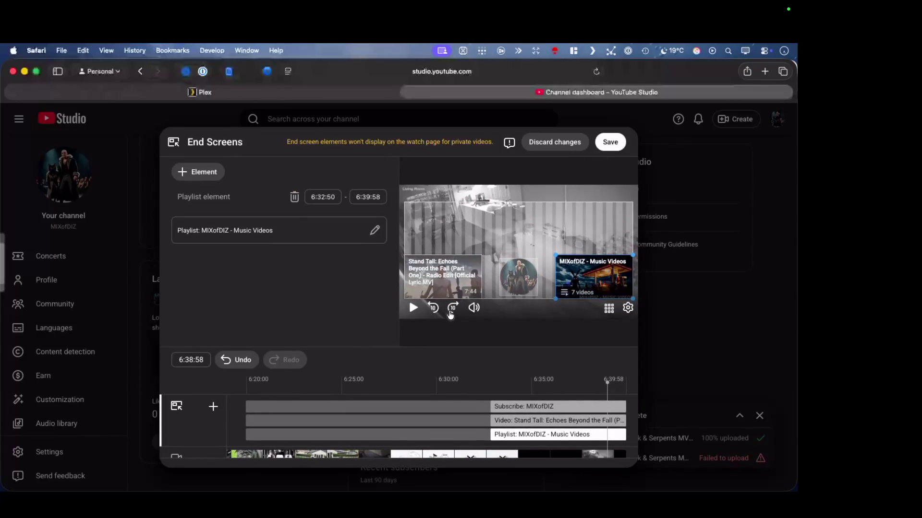
{"action": "left_click", "coordinate": [609, 143]}
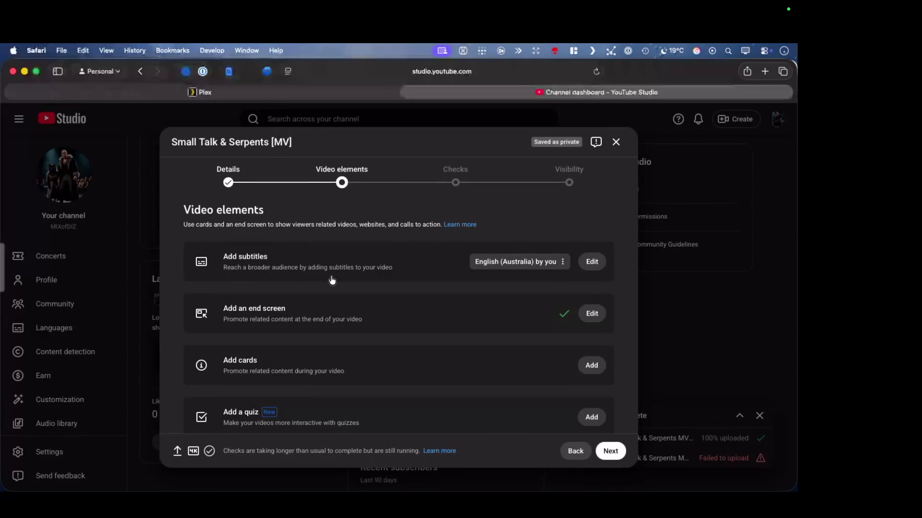
Advance the Small Talk & Serpents upload from Video elements to the Checks step
{"action": "scroll", "coordinate": [405, 319], "scroll_direction": "down", "scroll_amount": 3}
{"action": "scroll", "coordinate": [431, 366], "scroll_direction": "up", "scroll_amount": 3}
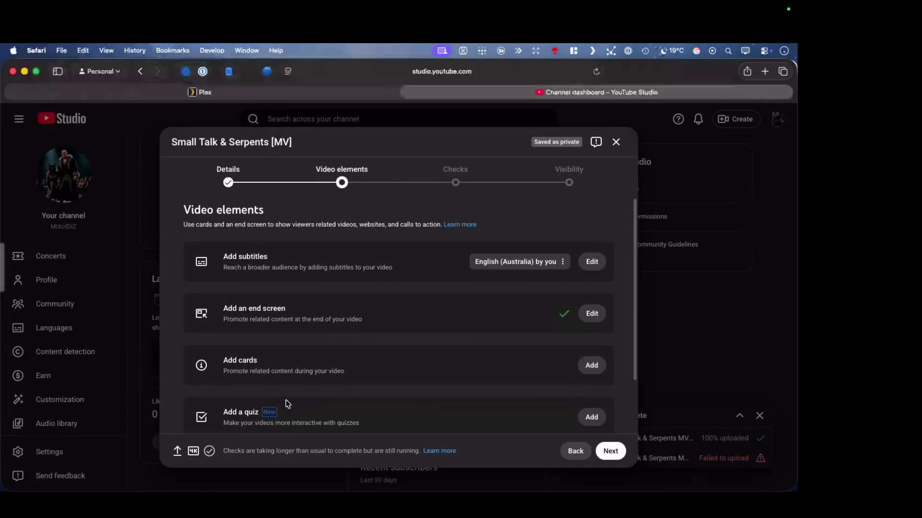
{"action": "mouse_move", "coordinate": [214, 455]}
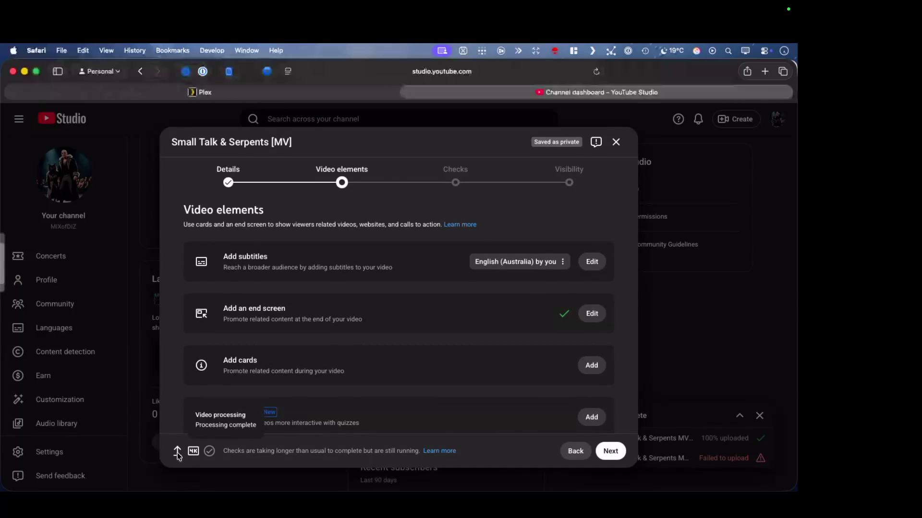
{"action": "left_click", "coordinate": [605, 454]}
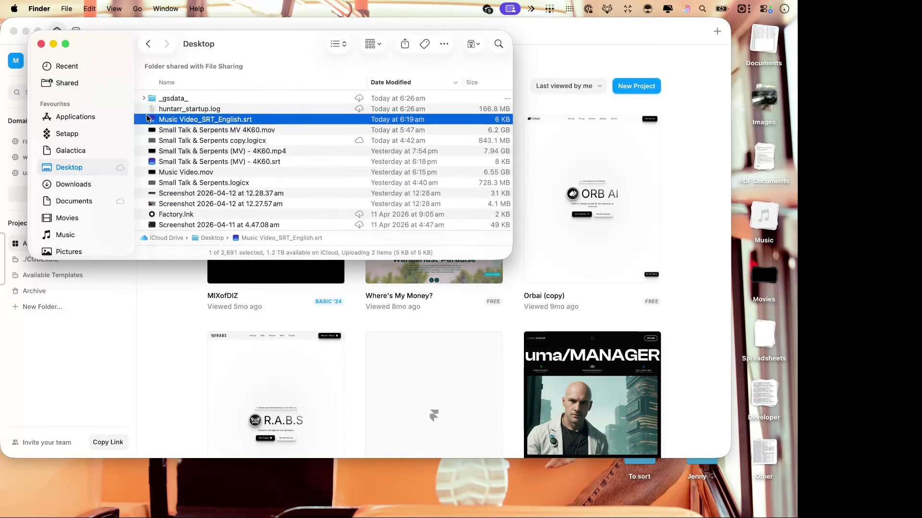
Close the Finder window and open the Lyrics Vertical project in Final Cut Pro
{"action": "left_click", "coordinate": [41, 44]}
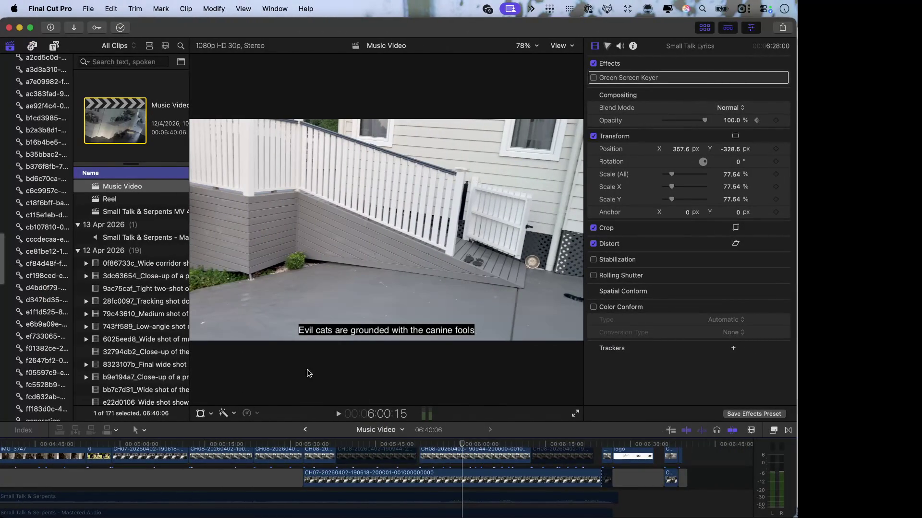
{"action": "scroll", "coordinate": [148, 208], "scroll_direction": "up", "scroll_amount": 2}
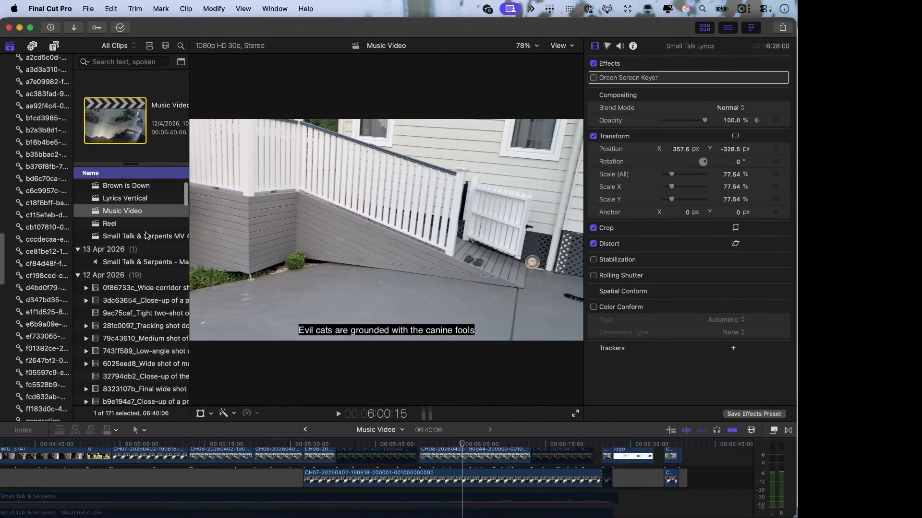
{"action": "left_click", "coordinate": [145, 198]}
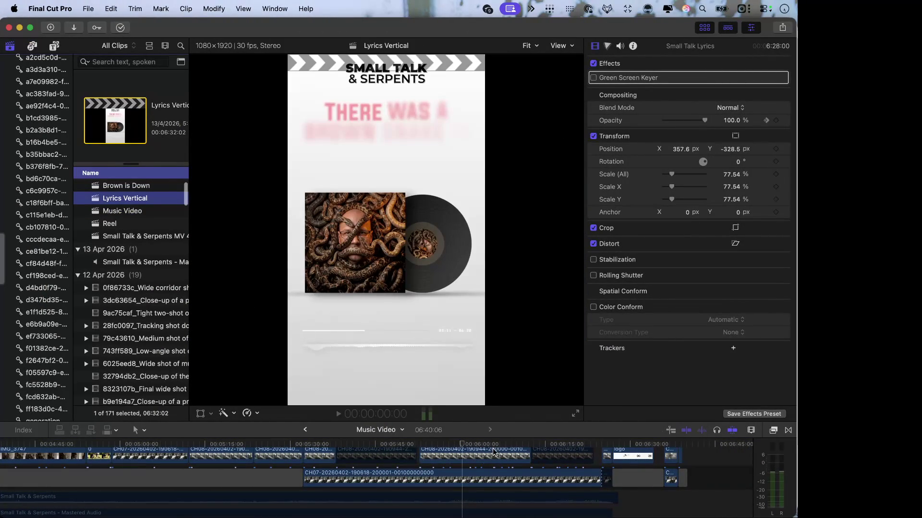
Scrub the Lyrics Vertical timeline, stepping the playhead back to 6:22:19
{"action": "left_click", "coordinate": [533, 464]}
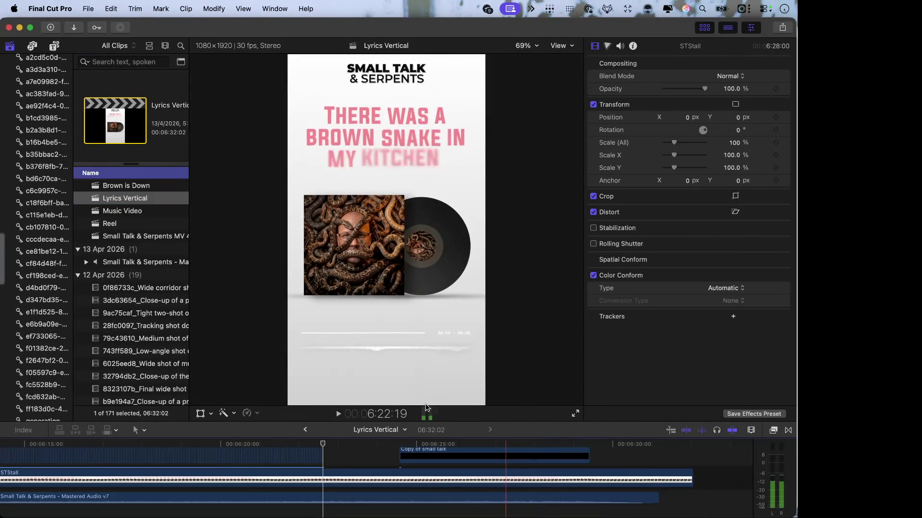
{"action": "mouse_move", "coordinate": [329, 458]}
{"action": "left_mouse_down"}
{"action": "mouse_move", "coordinate": [294, 457]}
{"action": "mouse_move", "coordinate": [287, 485]}
{"action": "mouse_move", "coordinate": [267, 490]}
{"action": "left_mouse_up"}
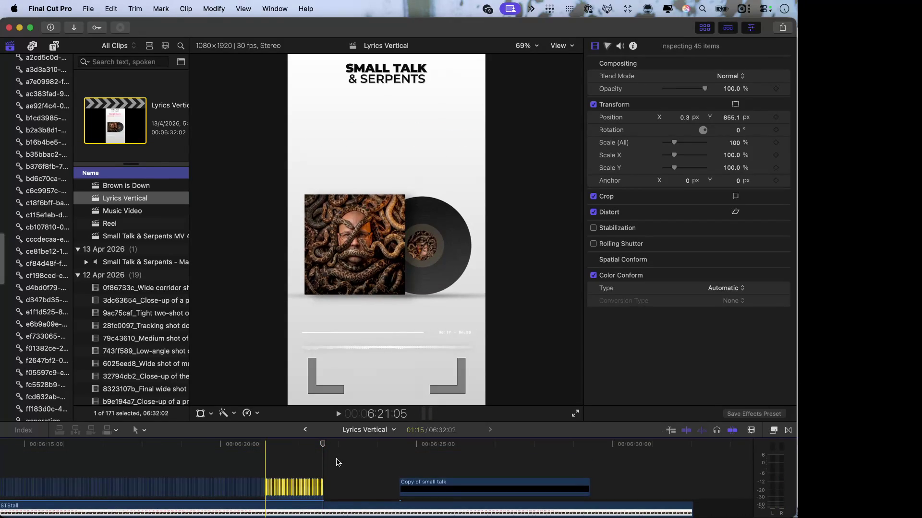
{"action": "left_click", "coordinate": [345, 445]}
{"action": "left_click_drag", "start_coordinate": [344, 446], "coordinate": [324, 446]}
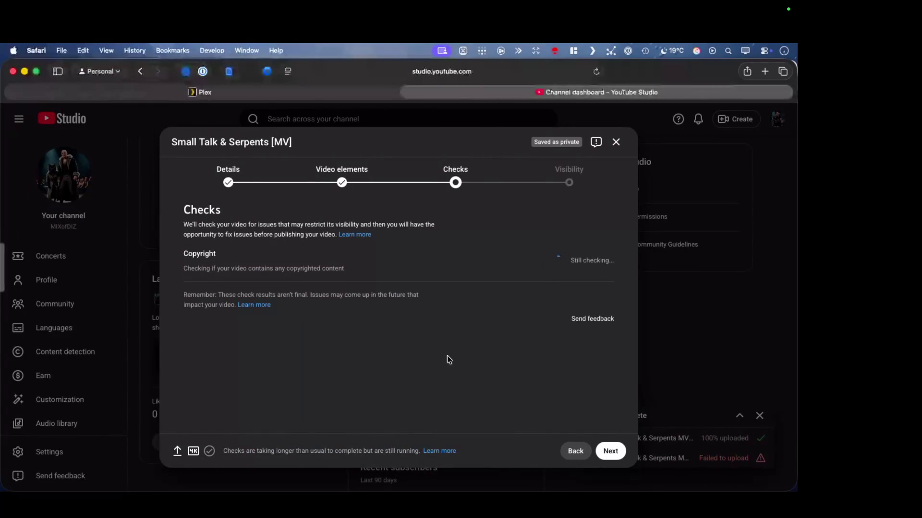
Swipe back across desktop spaces to Final Cut Pro and play the Lyrics Vertical project
{"action": "key", "text": "ctrl+Right"}
{"action": "key", "text": "ctrl+Right"}
{"action": "key", "text": "ctrl+Right"}
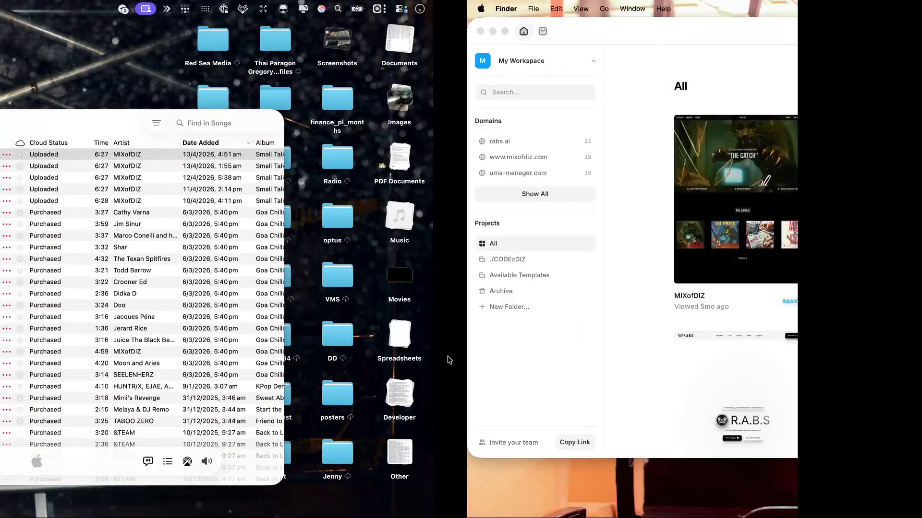
{"action": "key", "text": "ctrl+Right"}
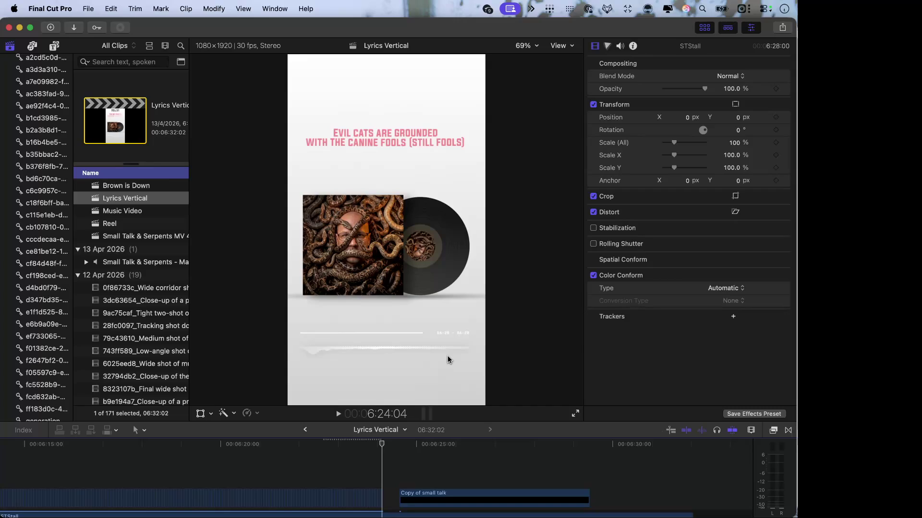
{"action": "left_click", "coordinate": [382, 498]}
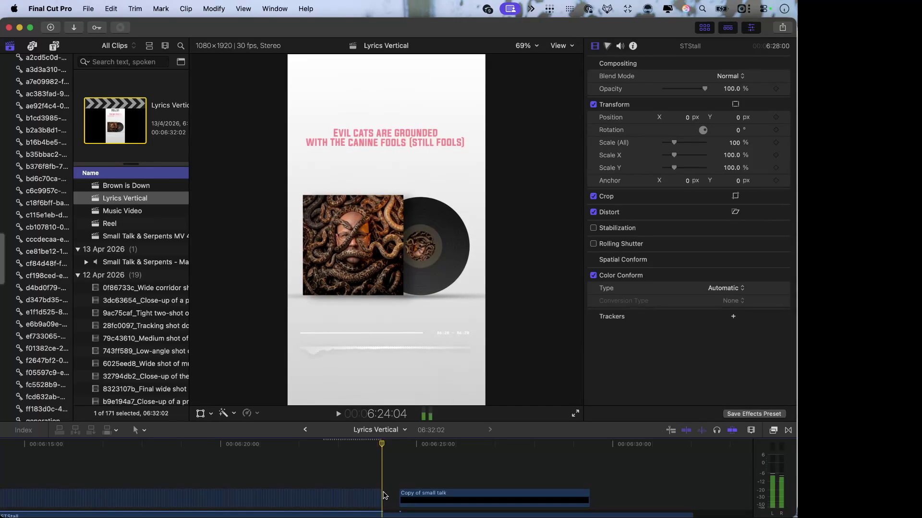
Stop playback, select the short 10-frame clip, and switch to the YouTube Studio desktop space
{"action": "left_click", "coordinate": [371, 497]}
{"action": "left_click", "coordinate": [371, 497]}
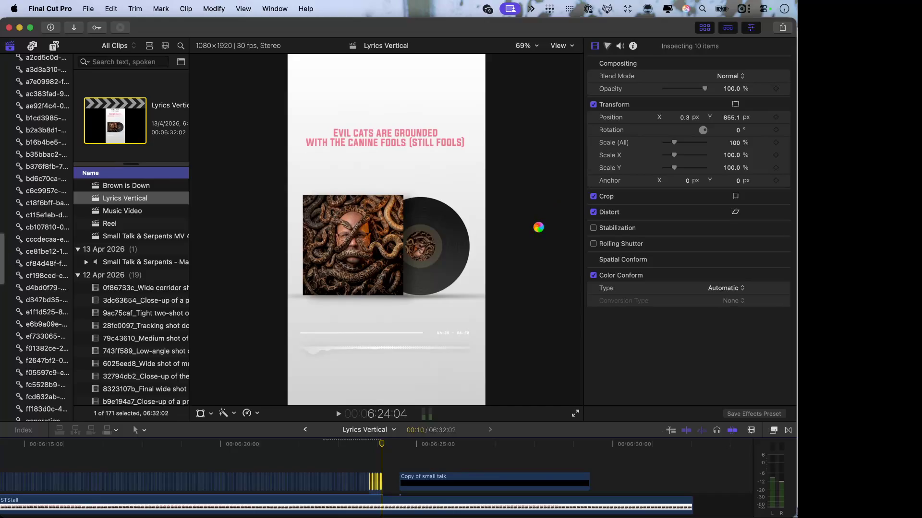
{"action": "key", "text": "ctrl+Right"}
{"action": "key", "text": "ctrl+Right"}
{"action": "key", "text": "ctrl+Right"}
{"action": "key", "text": "ctrl+Right"}
{"action": "key", "text": "ctrl+Right"}
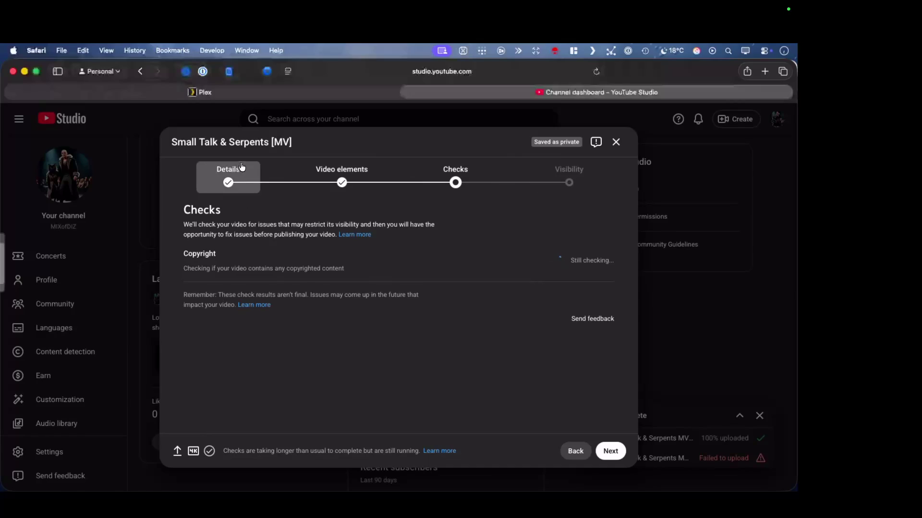
Review the upload's title, description, thumbnail, playlists and audience on the Details step
{"action": "left_click", "coordinate": [230, 181]}
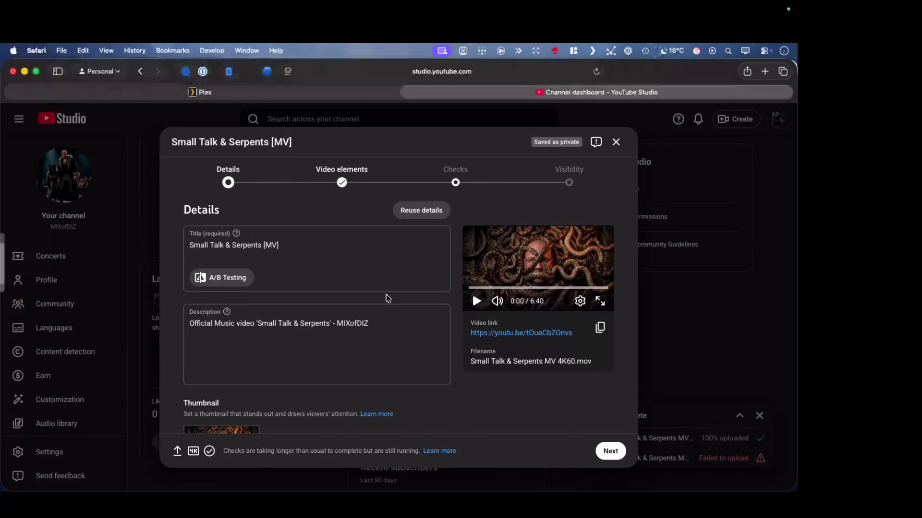
{"action": "scroll", "coordinate": [397, 281], "scroll_direction": "down", "scroll_amount": 1}
{"action": "scroll", "coordinate": [397, 281], "scroll_direction": "down", "scroll_amount": 4}
{"action": "scroll", "coordinate": [396, 281], "scroll_direction": "up", "scroll_amount": 5}
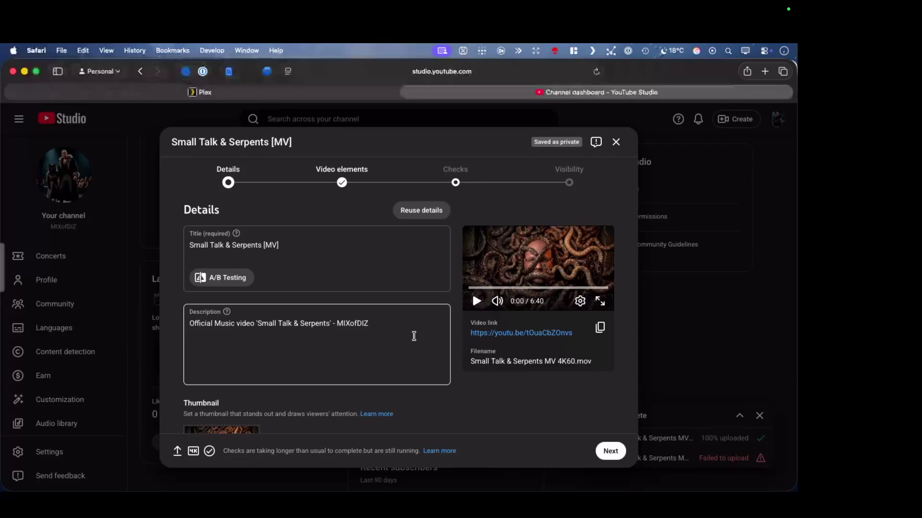
{"action": "scroll", "coordinate": [414, 336], "scroll_direction": "down", "scroll_amount": 4}
{"action": "scroll", "coordinate": [414, 336], "scroll_direction": "up", "scroll_amount": 4}
{"action": "scroll", "coordinate": [413, 336], "scroll_direction": "up", "scroll_amount": 1}
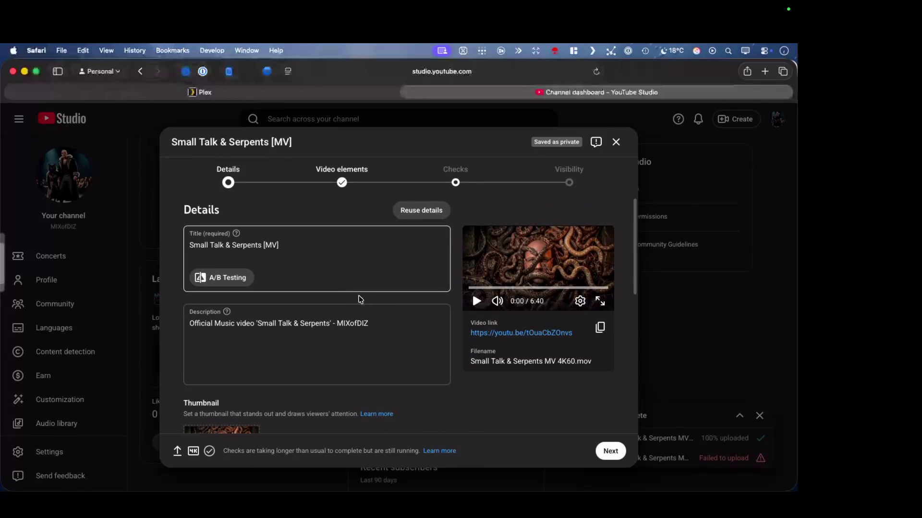
{"action": "scroll", "coordinate": [395, 359], "scroll_direction": "down", "scroll_amount": 3}
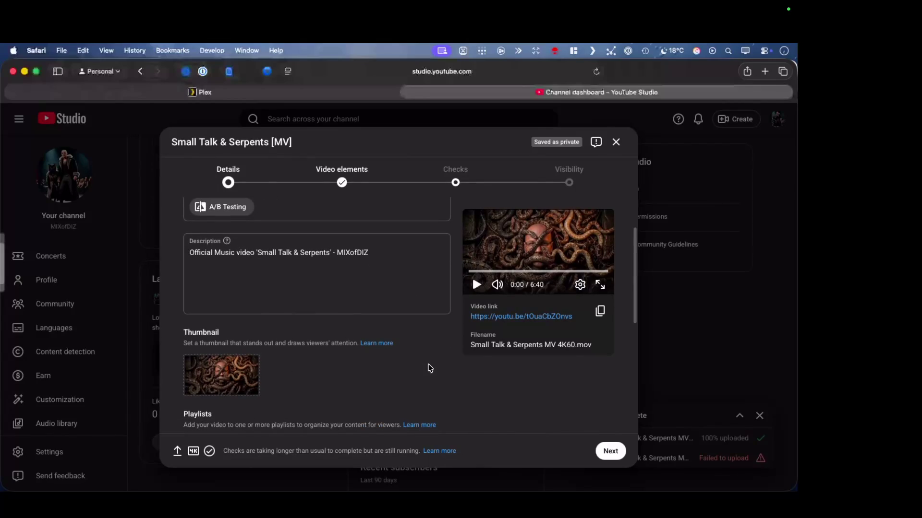
{"action": "scroll", "coordinate": [429, 370], "scroll_direction": "down", "scroll_amount": 3}
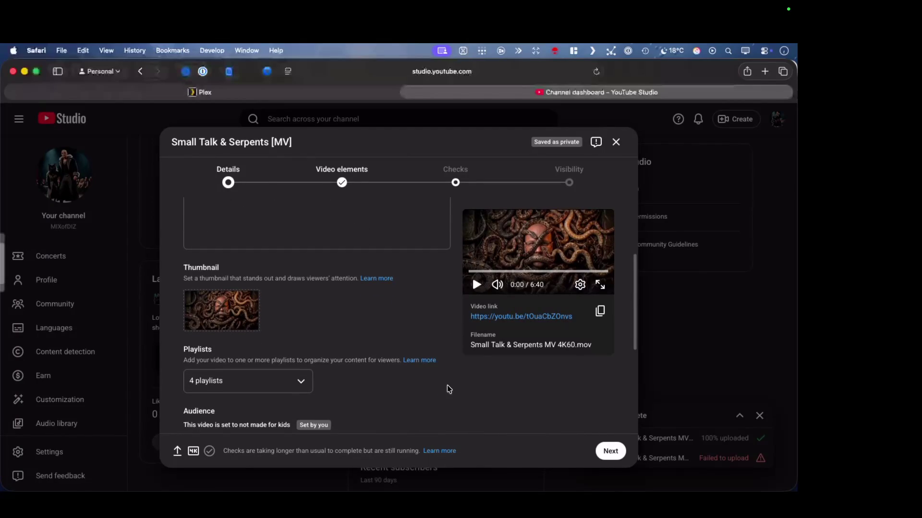
{"action": "scroll", "coordinate": [449, 389], "scroll_direction": "down", "scroll_amount": 3}
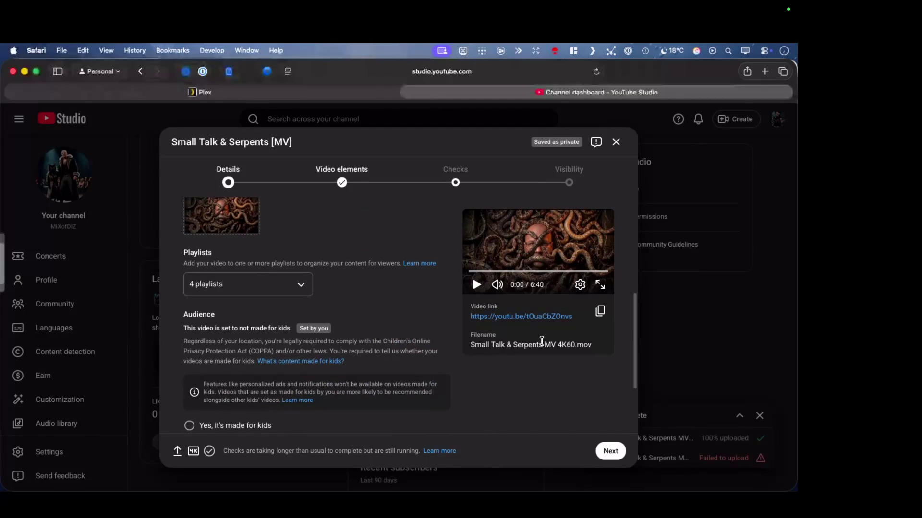
Copy the video's link and advance to the Video elements step
{"action": "left_click", "coordinate": [602, 314]}
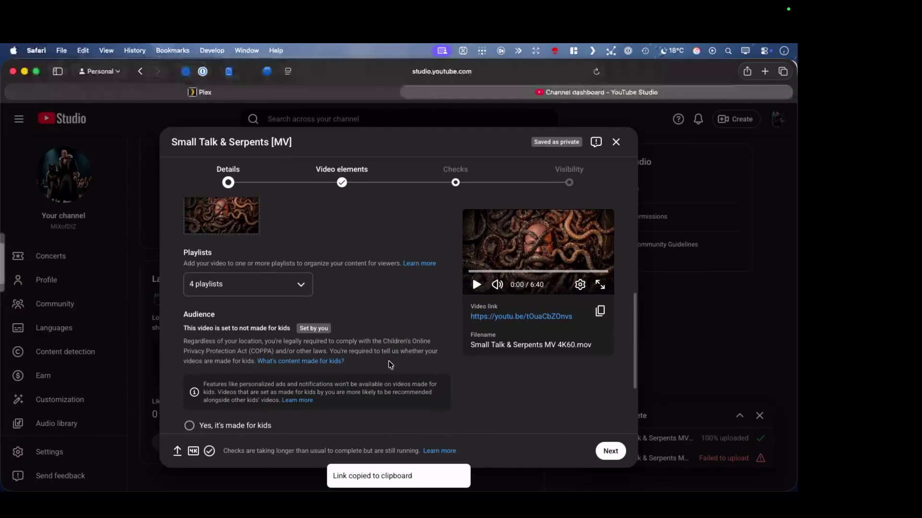
{"action": "scroll", "coordinate": [389, 364], "scroll_direction": "down", "scroll_amount": 3}
{"action": "scroll", "coordinate": [388, 361], "scroll_direction": "down", "scroll_amount": 1}
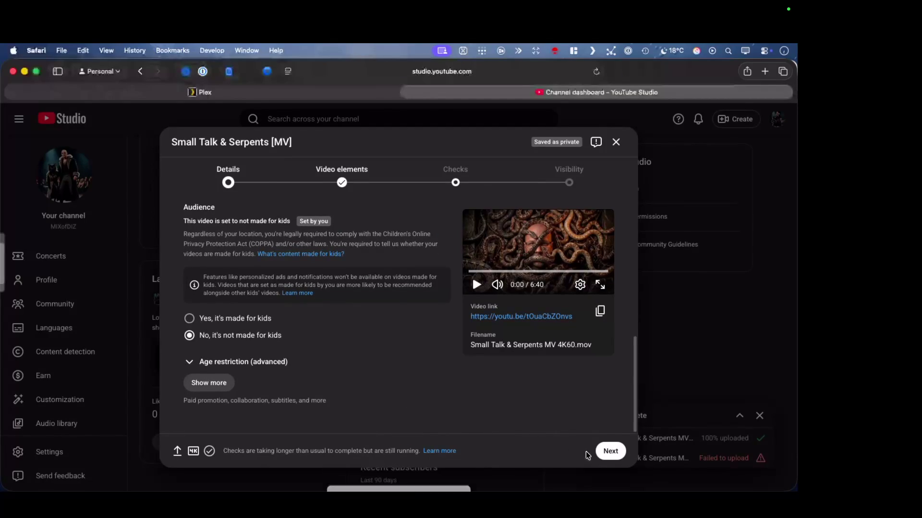
{"action": "left_click", "coordinate": [342, 188]}
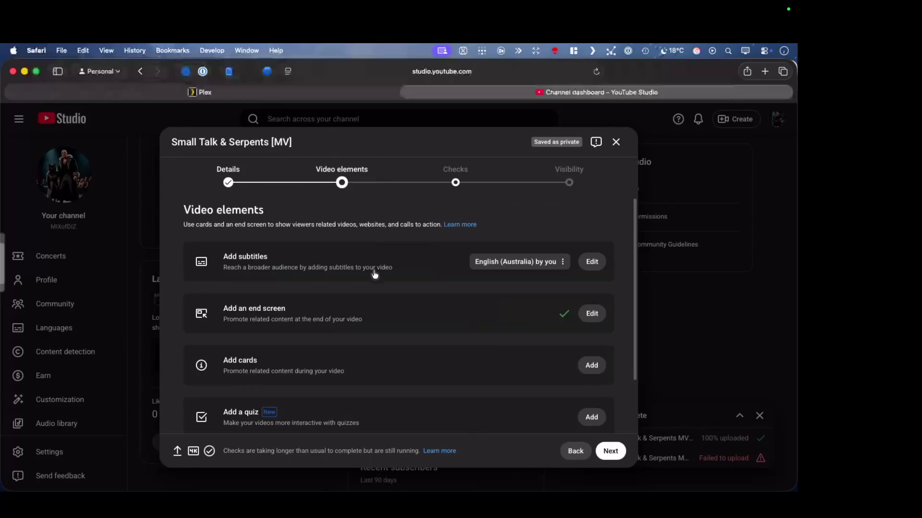
Look over the Video elements step, then check the copyright check status
{"action": "scroll", "coordinate": [397, 297], "scroll_direction": "down", "scroll_amount": 2}
{"action": "scroll", "coordinate": [397, 297], "scroll_direction": "up", "scroll_amount": 2}
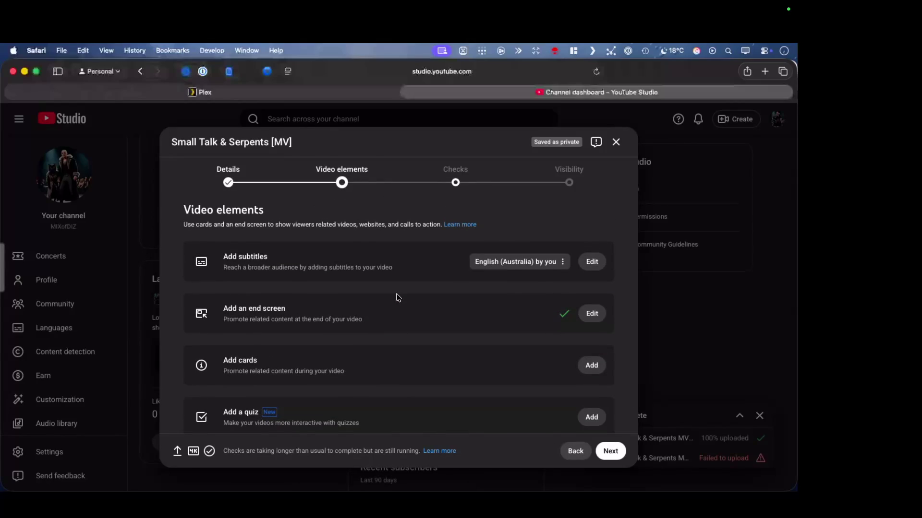
{"action": "scroll", "coordinate": [398, 298], "scroll_direction": "down", "scroll_amount": 3}
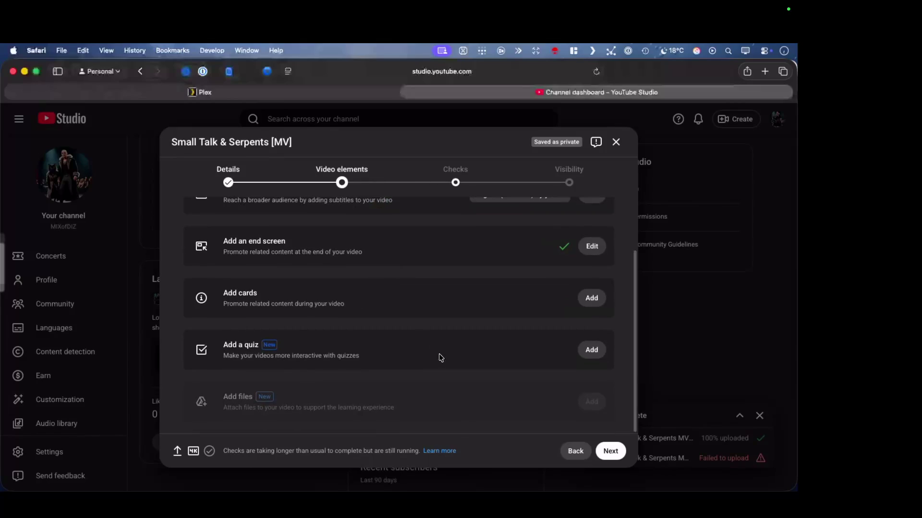
{"action": "left_click", "coordinate": [464, 188]}
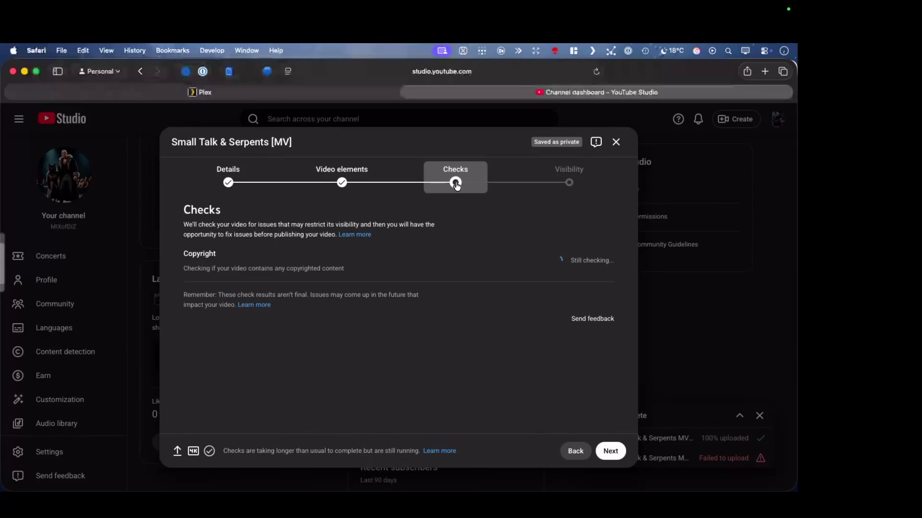
Set the video's visibility to Public and review the notes below
{"action": "left_click", "coordinate": [569, 184]}
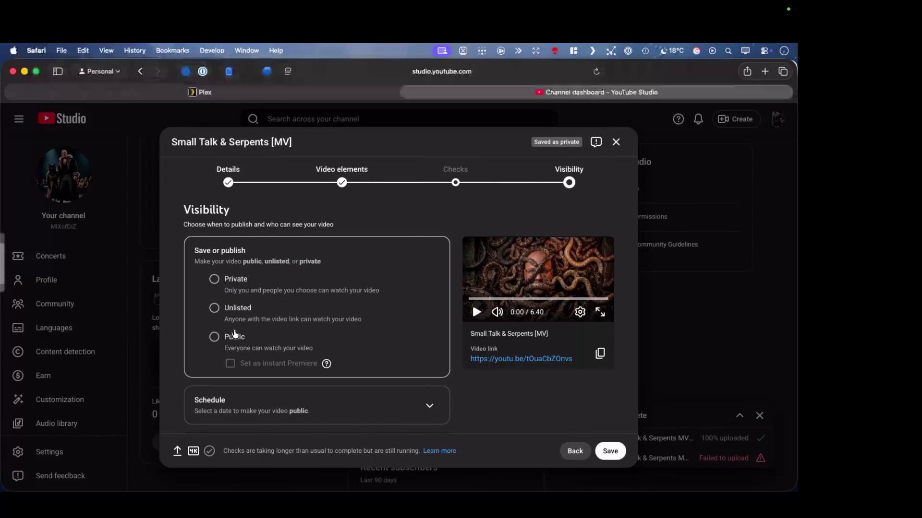
{"action": "left_click", "coordinate": [216, 341]}
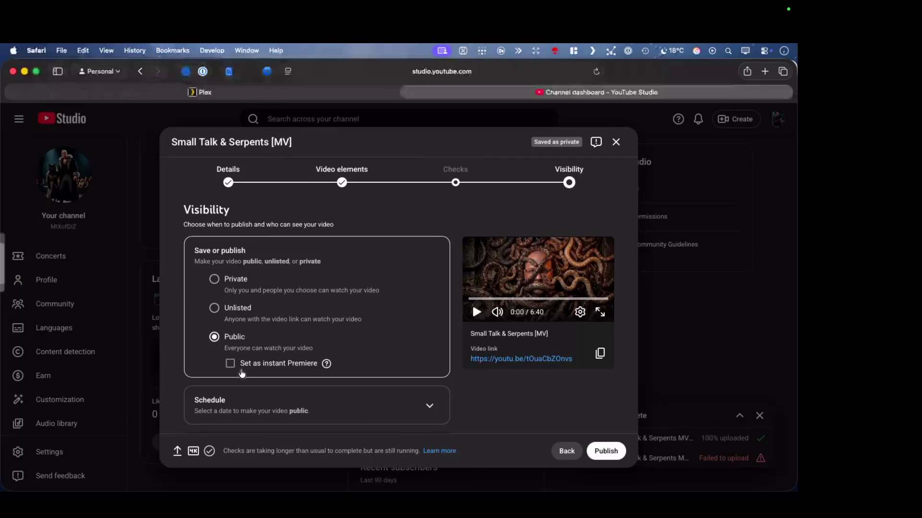
{"action": "mouse_move", "coordinate": [328, 366]}
{"action": "scroll", "coordinate": [457, 310], "scroll_direction": "down", "scroll_amount": 3}
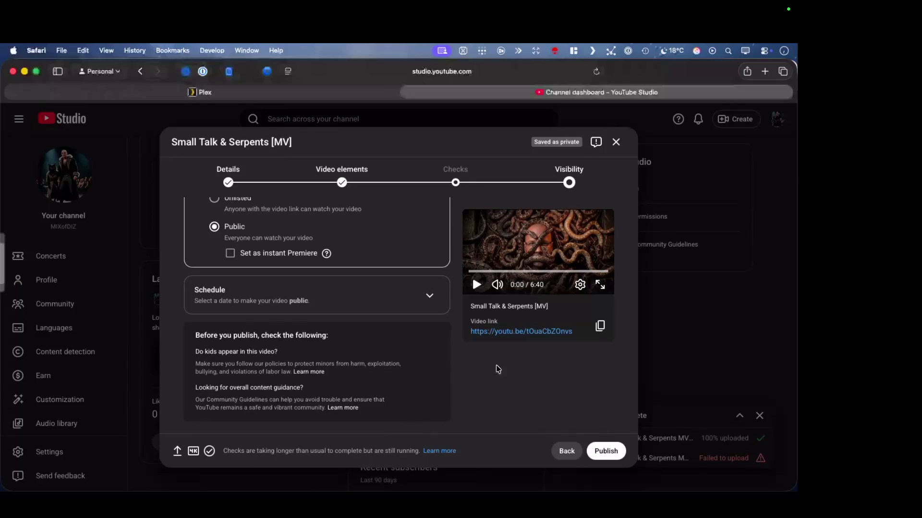
{"action": "scroll", "coordinate": [405, 338], "scroll_direction": "up", "scroll_amount": 3}
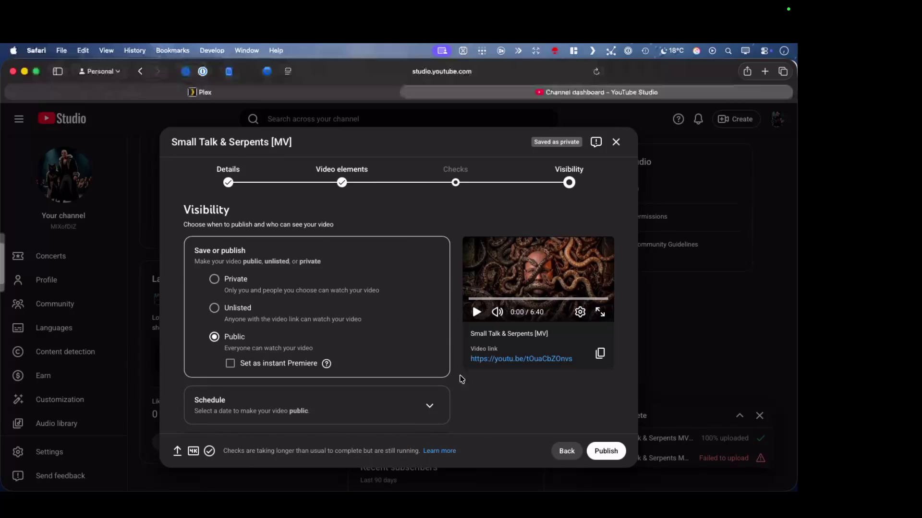
Return to the Checks step to see whether the copyright check has finished
{"action": "left_click", "coordinate": [457, 186]}
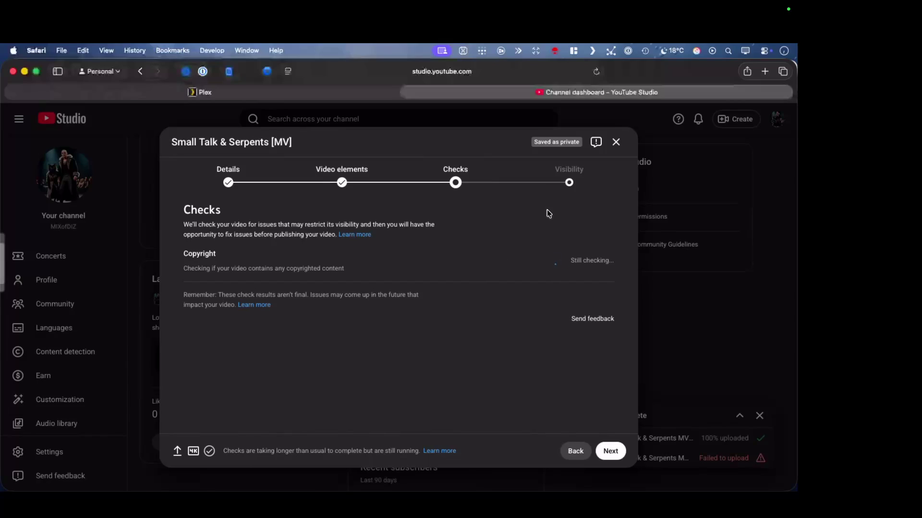
Review the Public visibility options, then recheck the copyright check's progress
{"action": "left_click", "coordinate": [570, 185]}
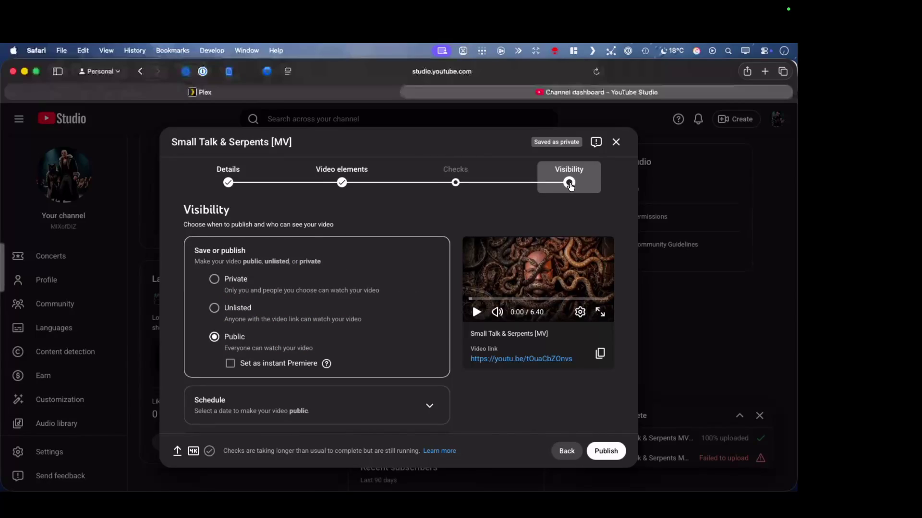
{"action": "scroll", "coordinate": [442, 372], "scroll_direction": "down", "scroll_amount": 3}
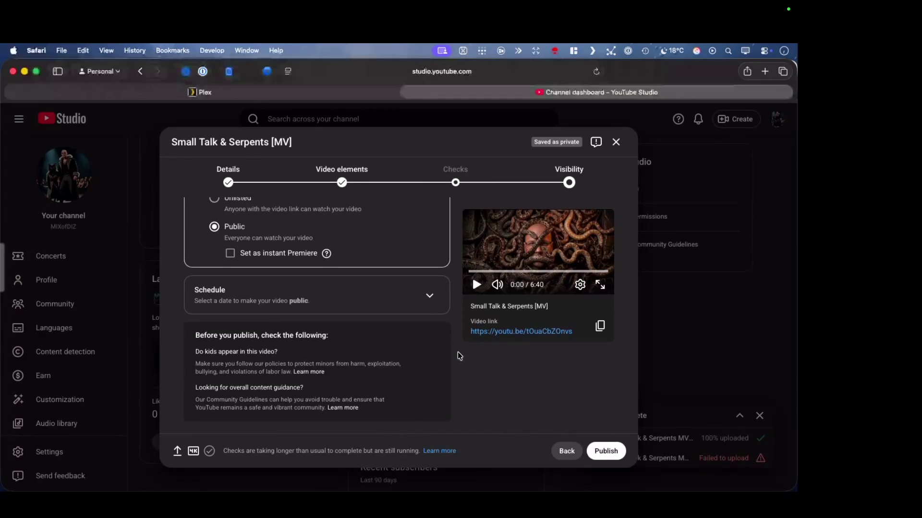
{"action": "scroll", "coordinate": [457, 353], "scroll_direction": "up", "scroll_amount": 3}
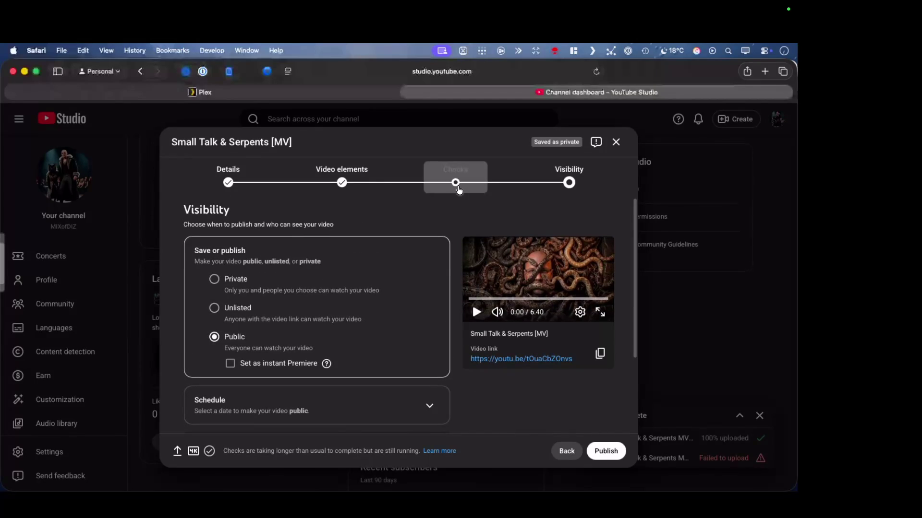
{"action": "scroll", "coordinate": [453, 265], "scroll_direction": "down", "scroll_amount": 3}
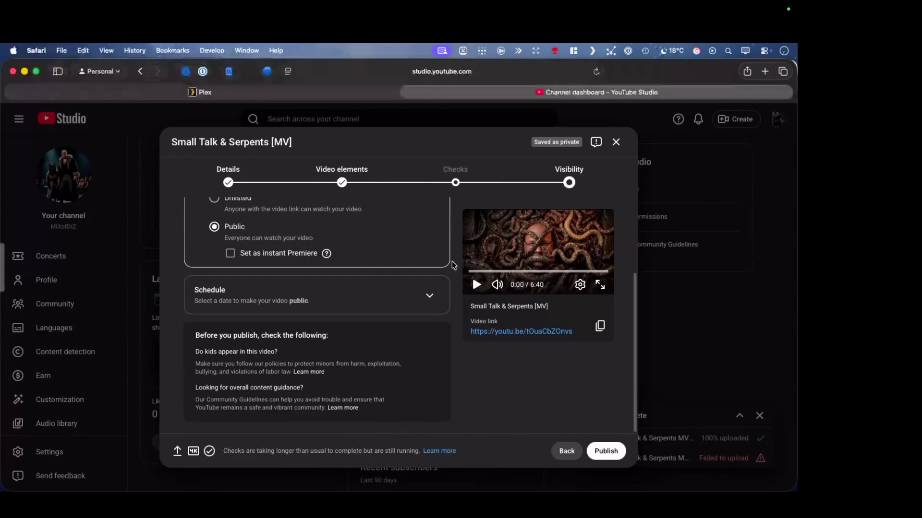
{"action": "scroll", "coordinate": [453, 262], "scroll_direction": "up", "scroll_amount": 3}
{"action": "left_click", "coordinate": [457, 189]}
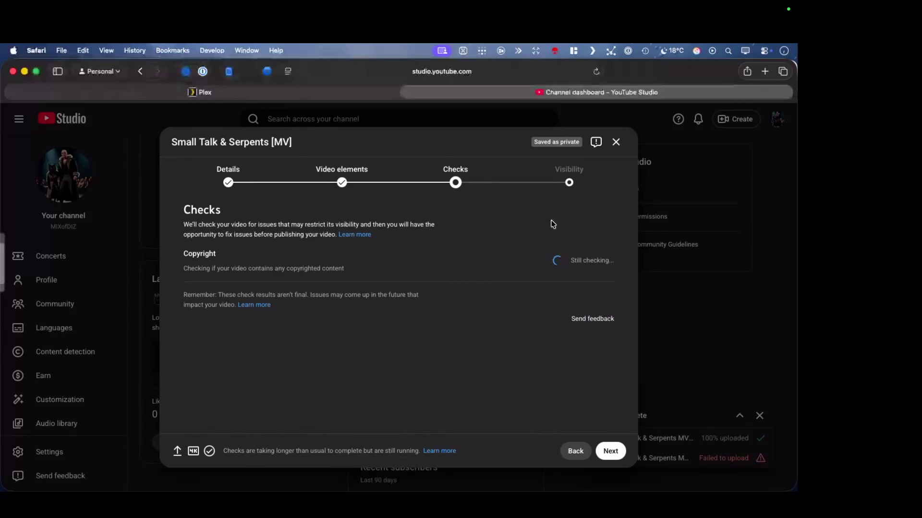
Alternate between Visibility and Checks a few more times, then copy the video link
{"action": "mouse_move", "coordinate": [212, 457]}
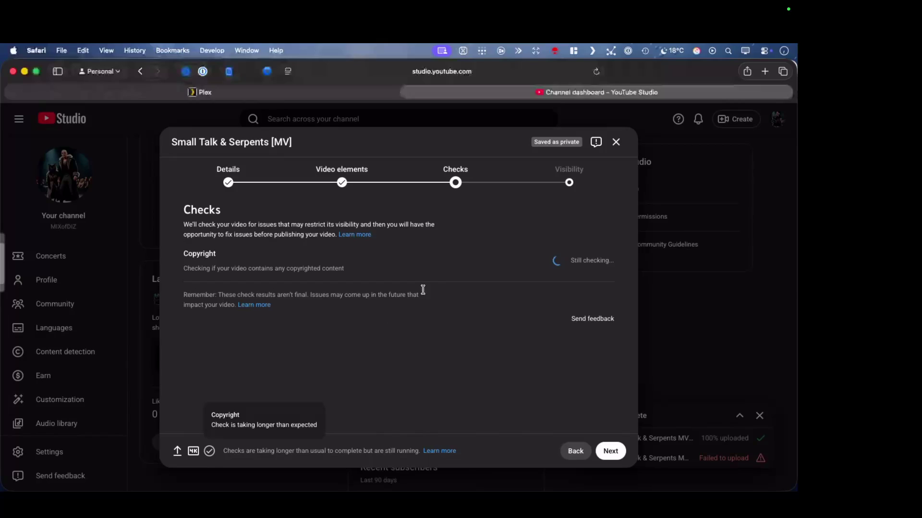
{"action": "left_click", "coordinate": [569, 178]}
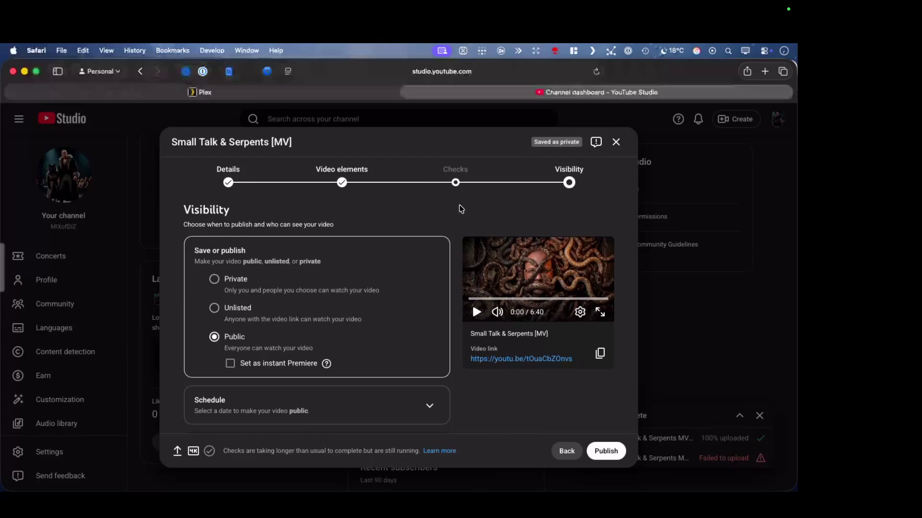
{"action": "left_click", "coordinate": [455, 184]}
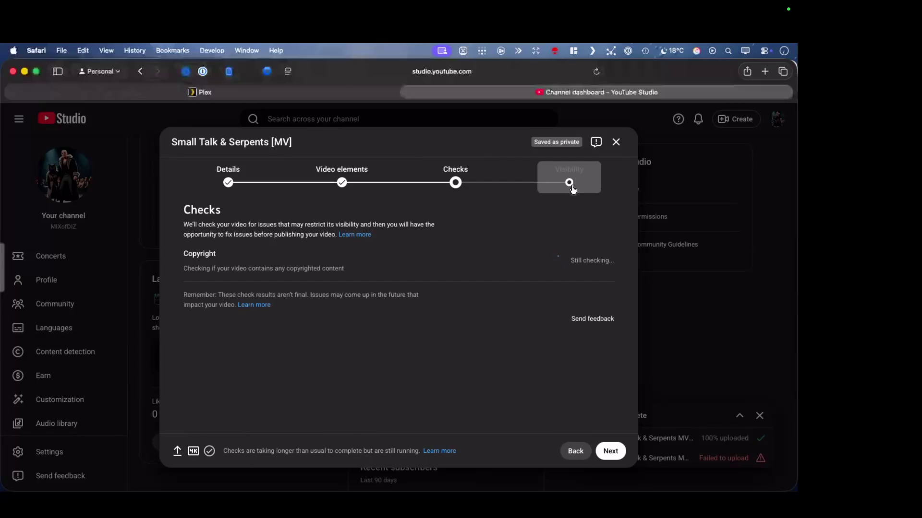
{"action": "left_click", "coordinate": [570, 186]}
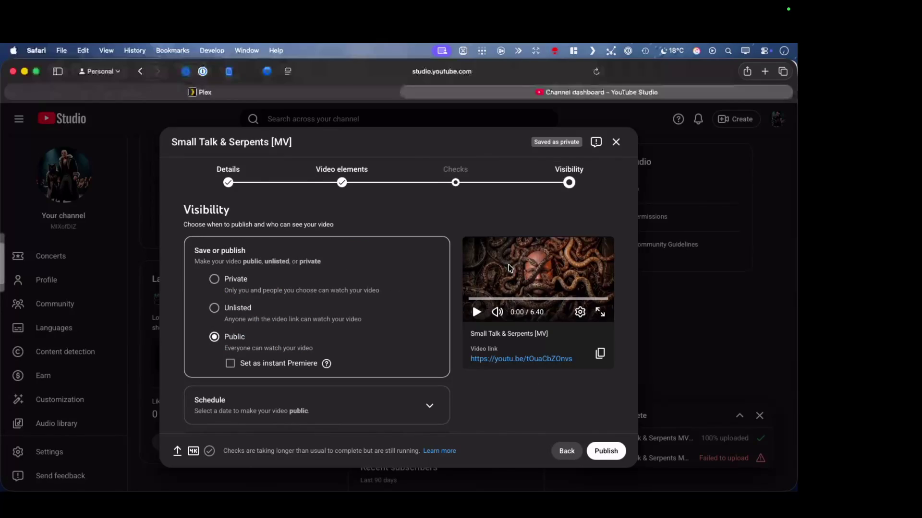
{"action": "left_click", "coordinate": [468, 195]}
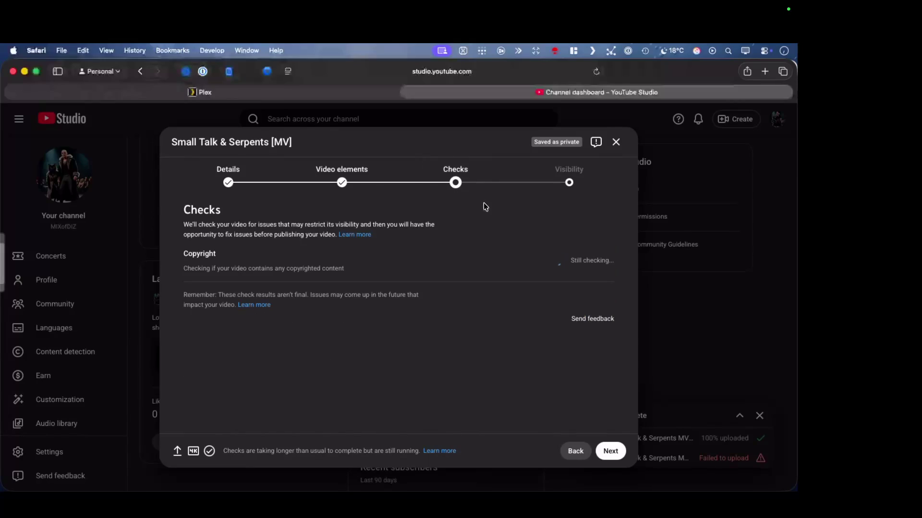
{"action": "left_click", "coordinate": [570, 187]}
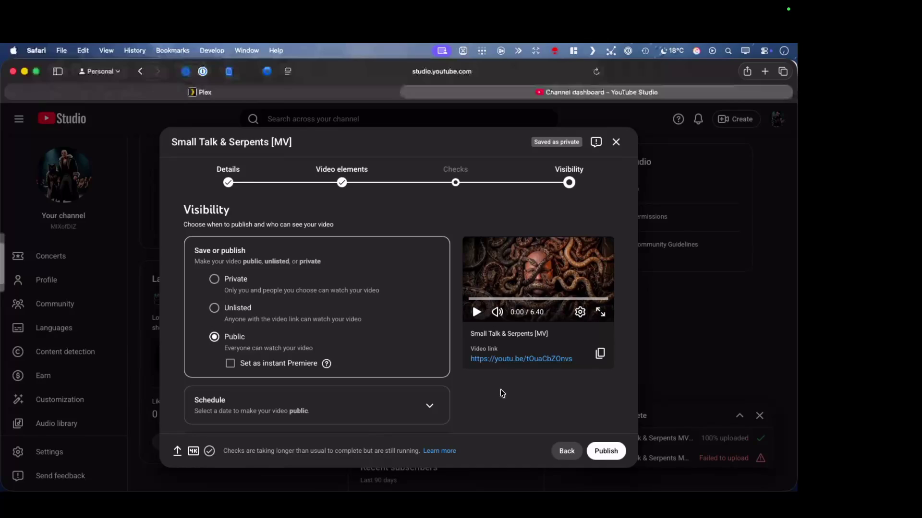
{"action": "left_click", "coordinate": [598, 360]}
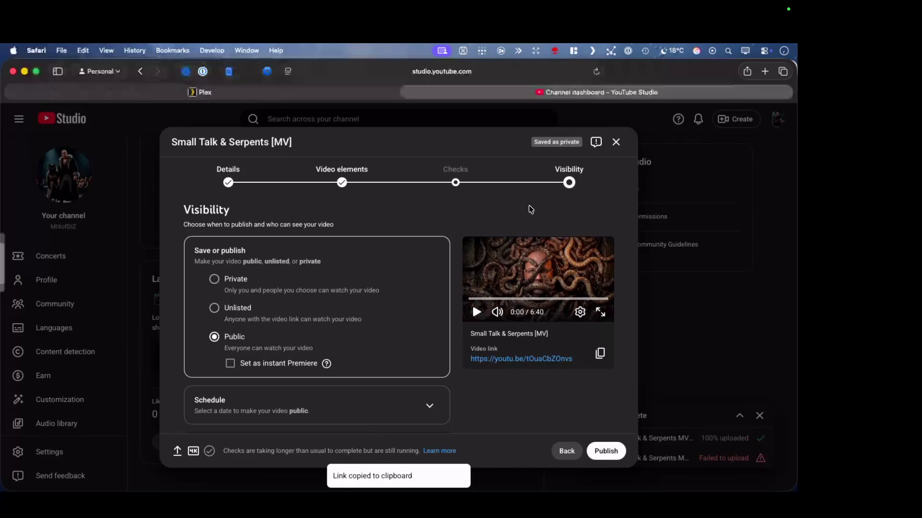
{"action": "left_click", "coordinate": [455, 185]}
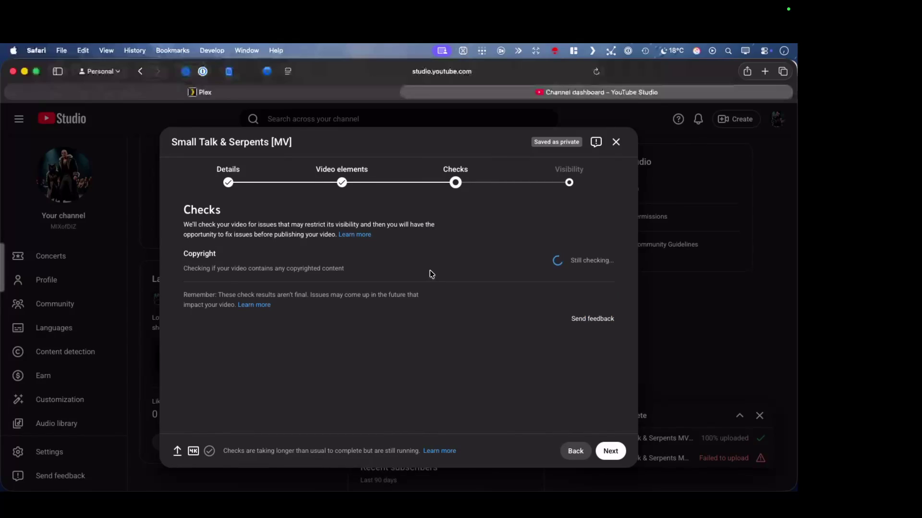
{"action": "left_click", "coordinate": [569, 183]}
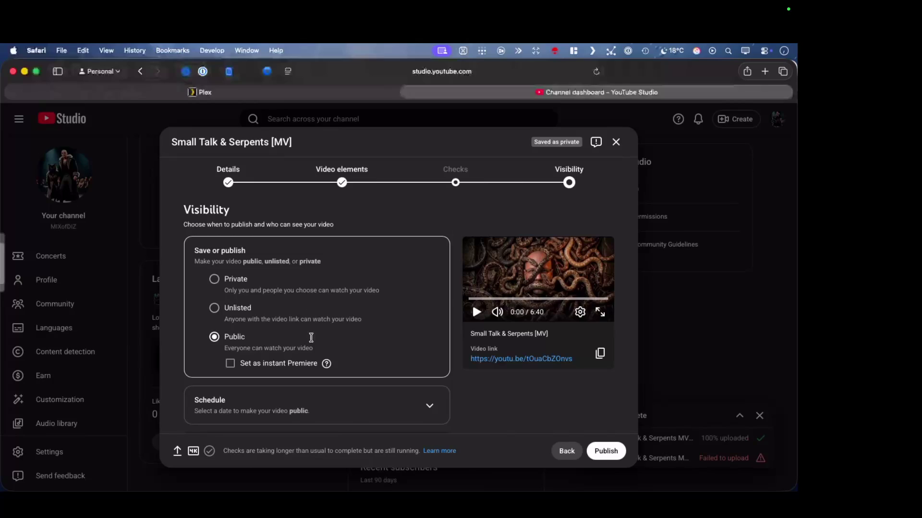
{"action": "mouse_move", "coordinate": [327, 367]}
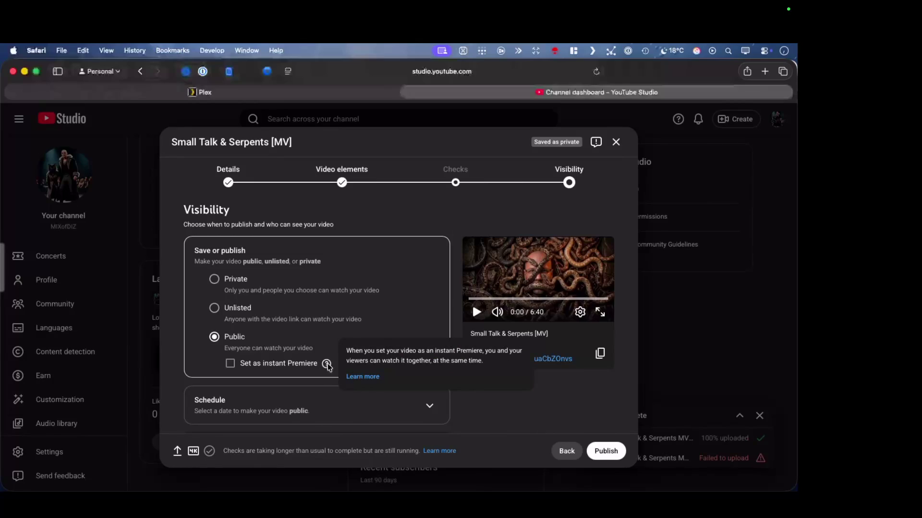
{"action": "left_click", "coordinate": [457, 185]}
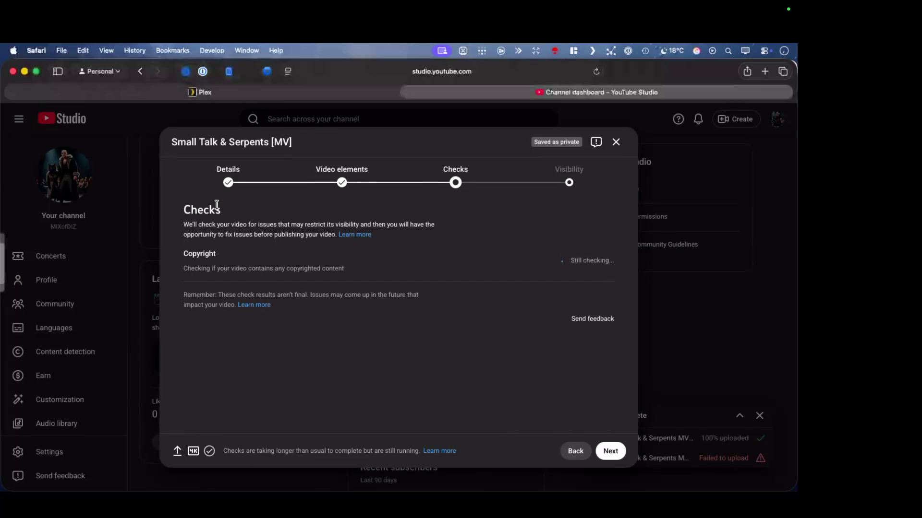
{"action": "left_click", "coordinate": [228, 181]}
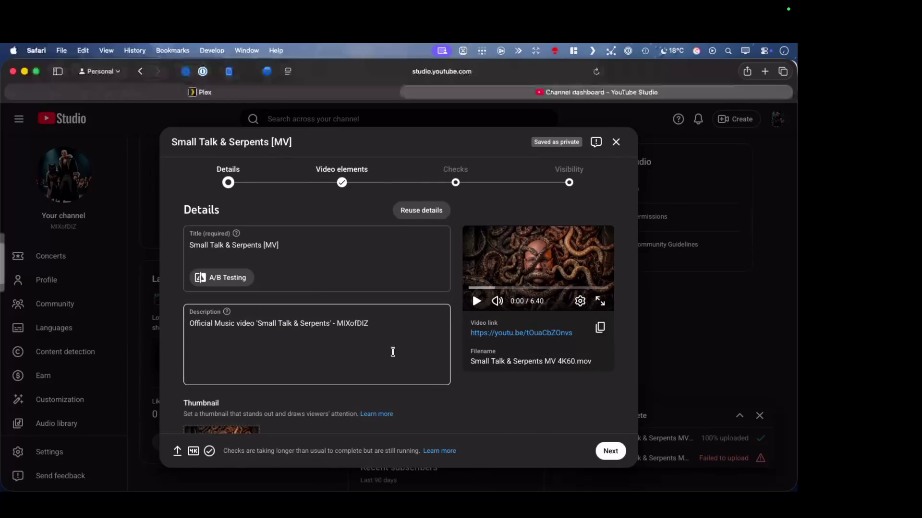
Scroll through the Details form, briefly jumping to Visibility and back
{"action": "scroll", "coordinate": [392, 352], "scroll_direction": "down", "scroll_amount": 3}
{"action": "scroll", "coordinate": [393, 351], "scroll_direction": "up", "scroll_amount": 2}
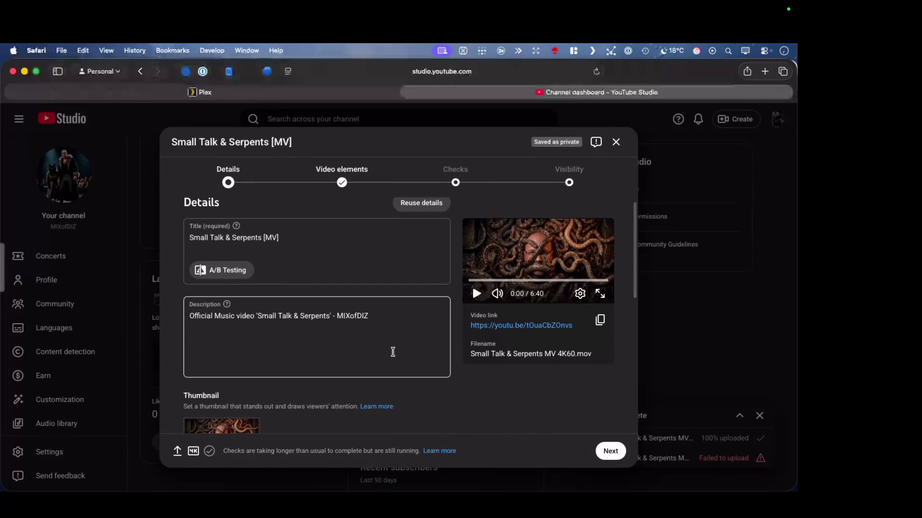
{"action": "scroll", "coordinate": [392, 352], "scroll_direction": "down", "scroll_amount": 5}
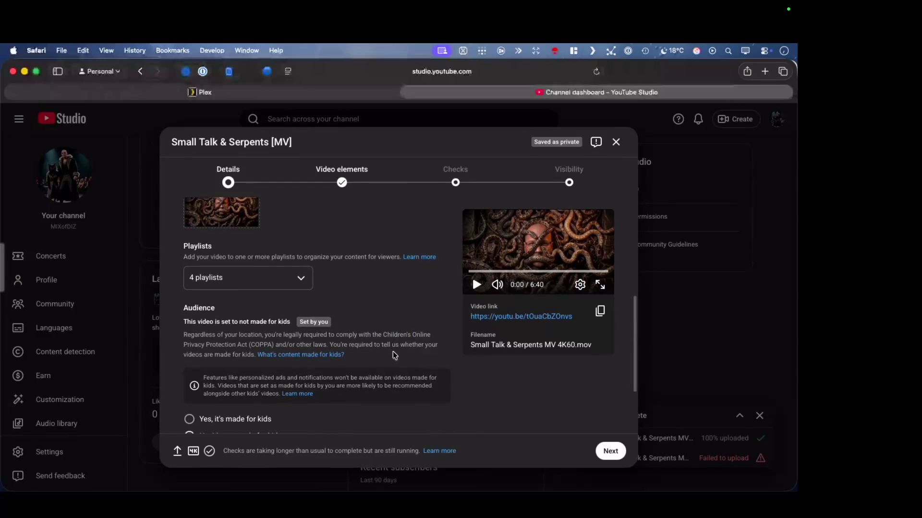
{"action": "scroll", "coordinate": [393, 352], "scroll_direction": "down", "scroll_amount": 3}
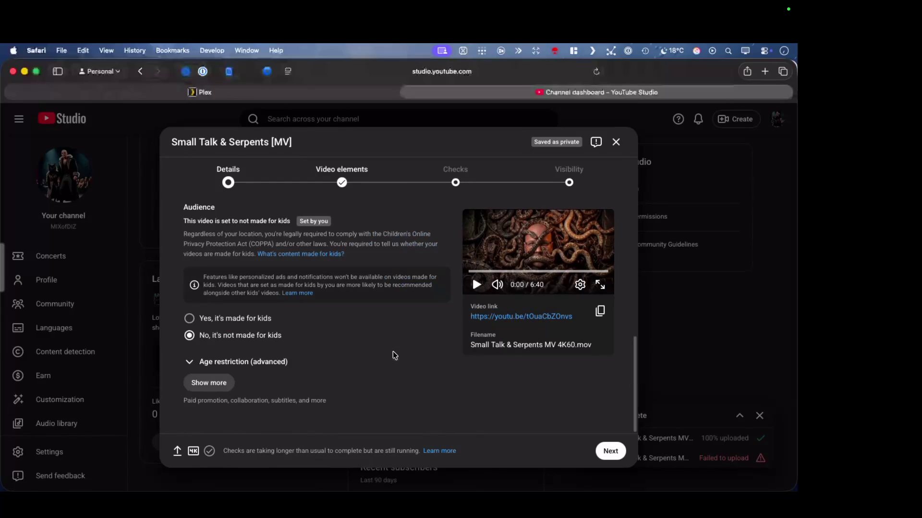
{"action": "left_click", "coordinate": [571, 181]}
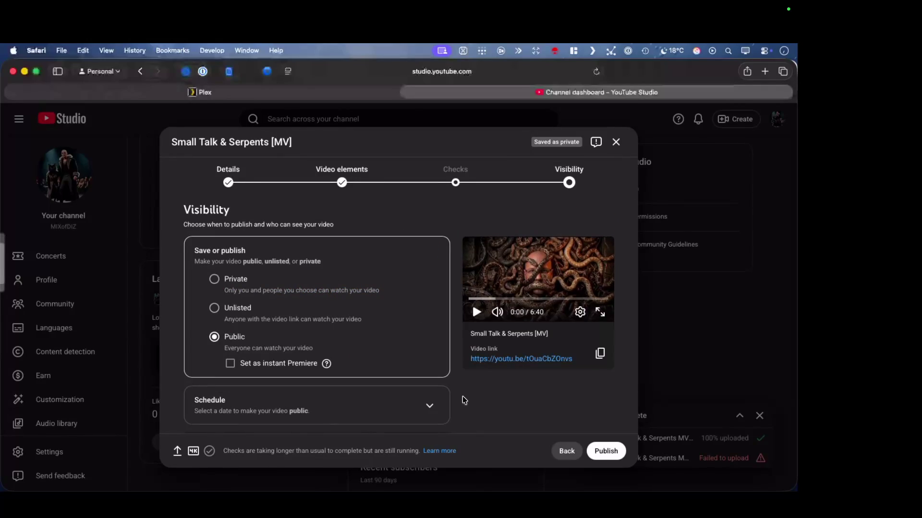
{"action": "scroll", "coordinate": [464, 399], "scroll_direction": "down", "scroll_amount": 5}
{"action": "scroll", "coordinate": [464, 399], "scroll_direction": "up", "scroll_amount": 5}
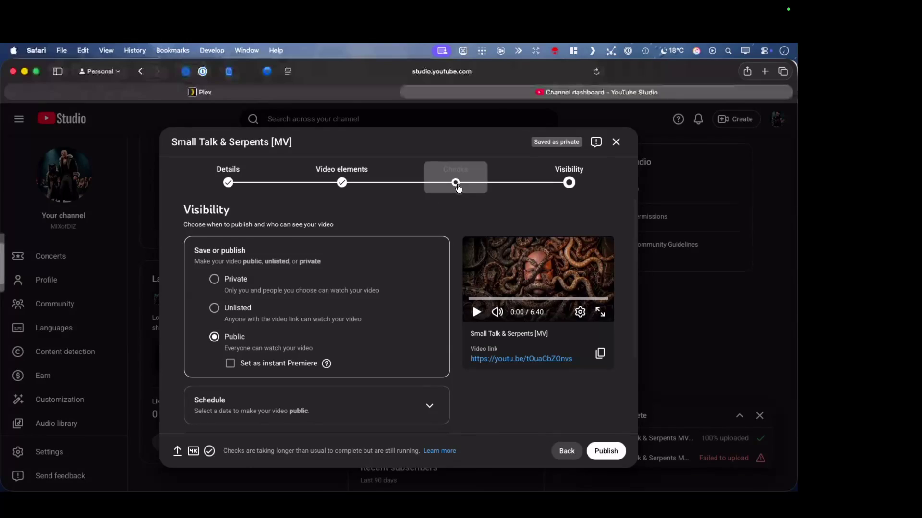
{"action": "left_click", "coordinate": [229, 181]}
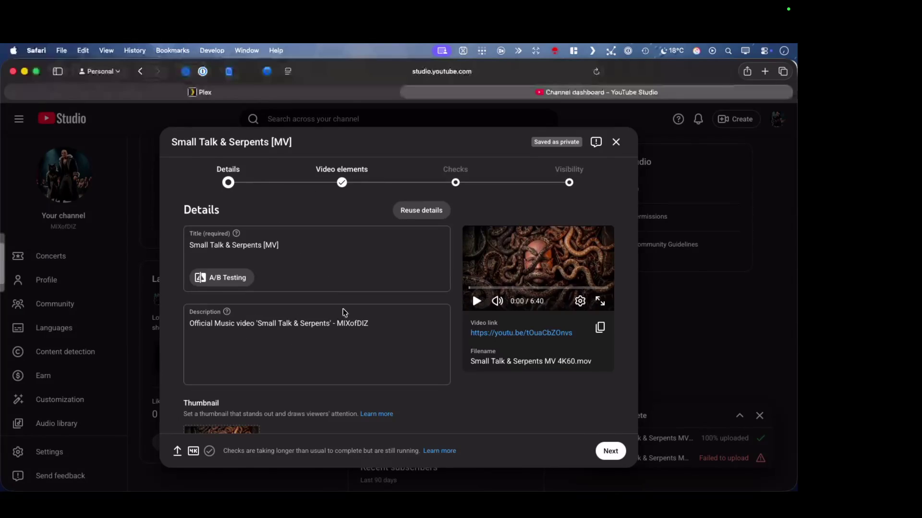
Expand Age restriction (advanced), keeping not made for kids and no over-18 restriction
{"action": "scroll", "coordinate": [379, 348], "scroll_direction": "down", "scroll_amount": 10}
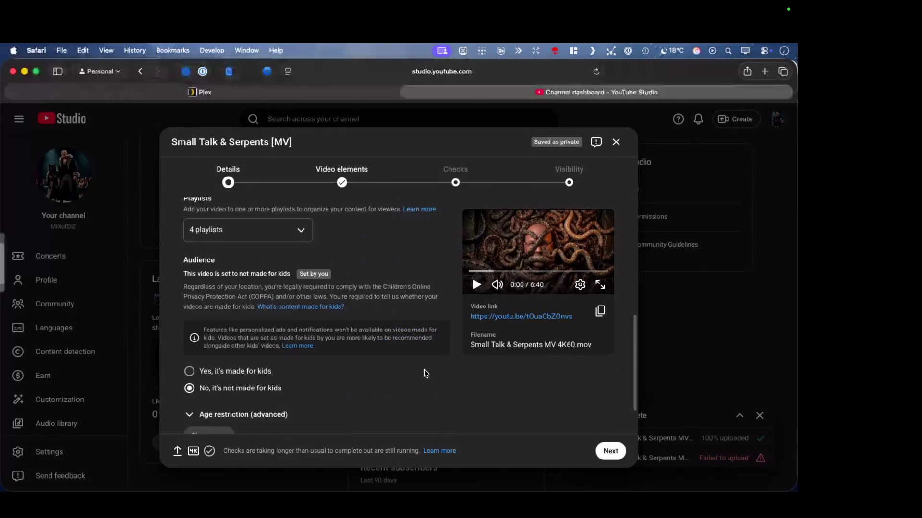
{"action": "scroll", "coordinate": [424, 373], "scroll_direction": "down", "scroll_amount": 2}
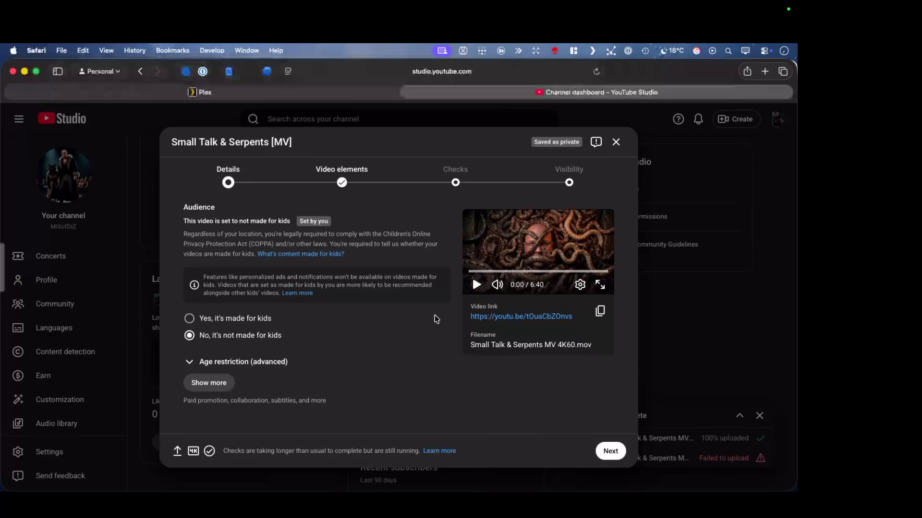
{"action": "left_click", "coordinate": [189, 363]}
{"action": "scroll", "coordinate": [192, 370], "scroll_direction": "up", "scroll_amount": 10}
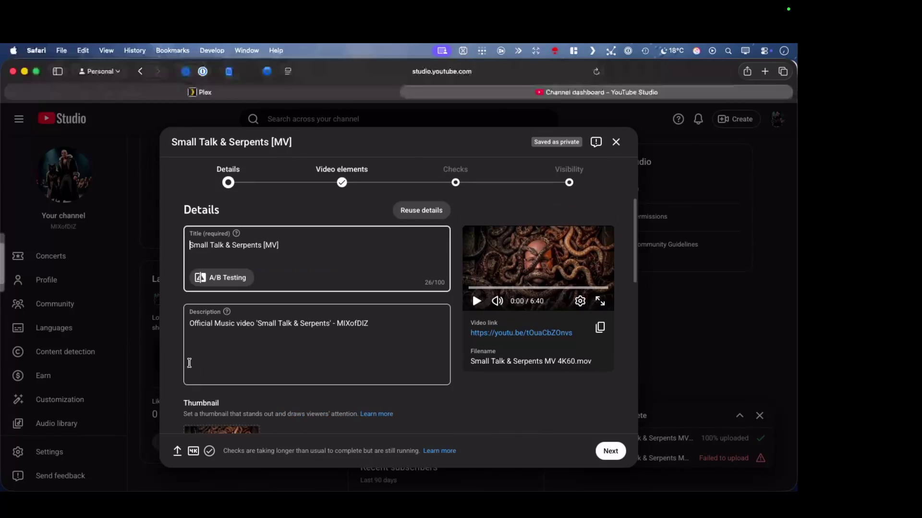
{"action": "scroll", "coordinate": [261, 371], "scroll_direction": "down", "scroll_amount": 10}
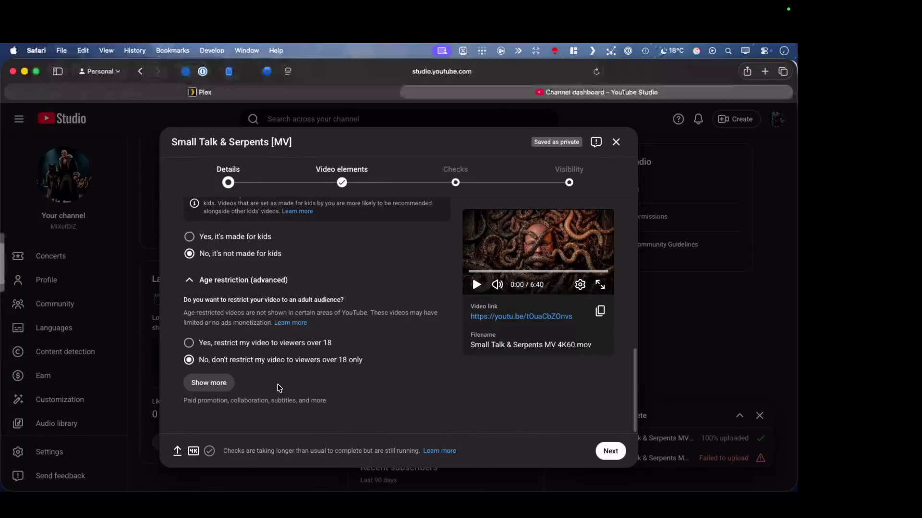
{"action": "scroll", "coordinate": [273, 344], "scroll_direction": "up", "scroll_amount": 1}
{"action": "scroll", "coordinate": [273, 341], "scroll_direction": "down", "scroll_amount": 1}
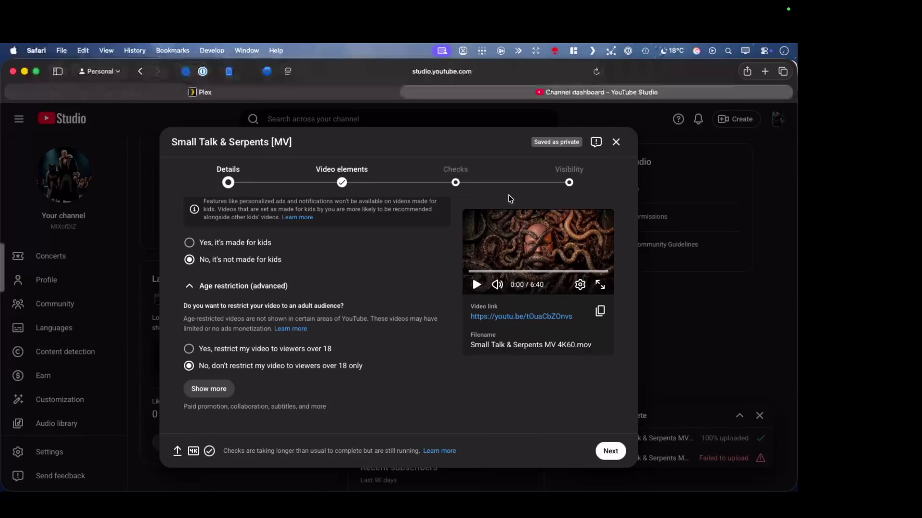
Recheck the copyright status, return to Visibility with Public chosen, and publish the video
{"action": "left_click", "coordinate": [458, 187]}
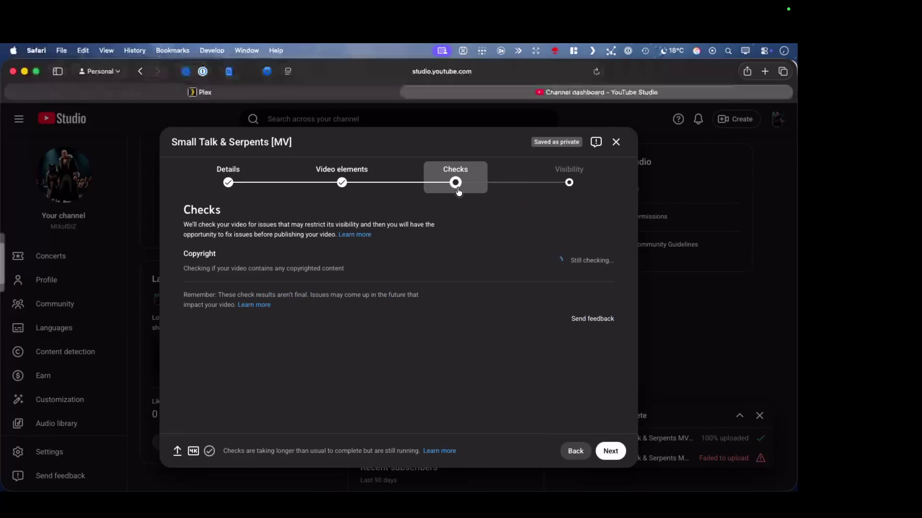
{"action": "left_click", "coordinate": [571, 189]}
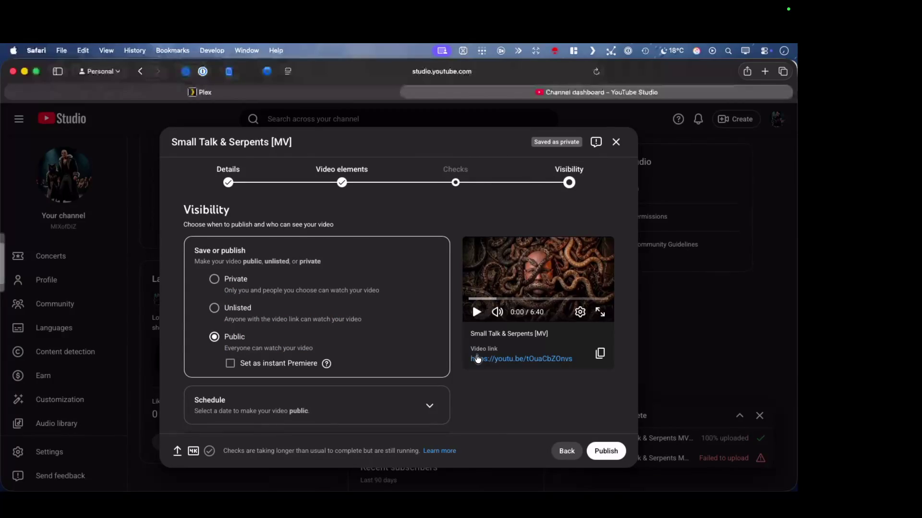
{"action": "scroll", "coordinate": [477, 358], "scroll_direction": "down", "scroll_amount": 3}
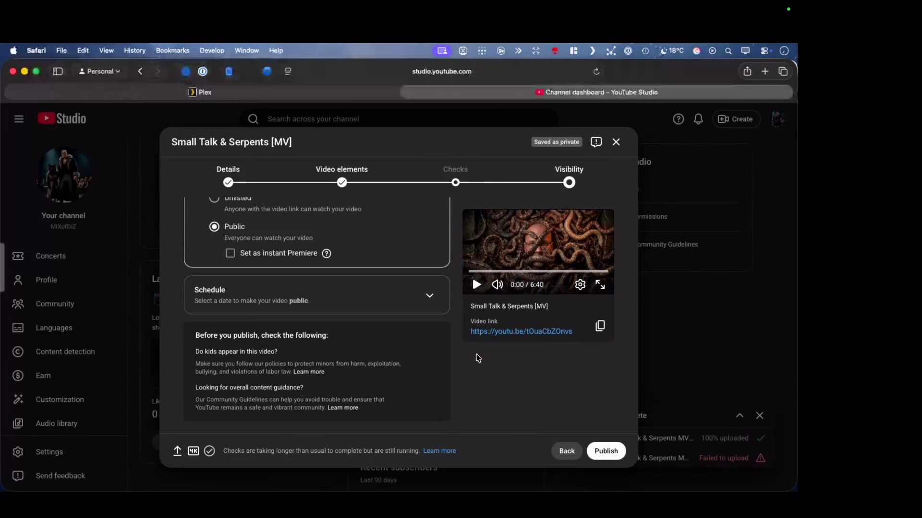
{"action": "left_click", "coordinate": [456, 183]}
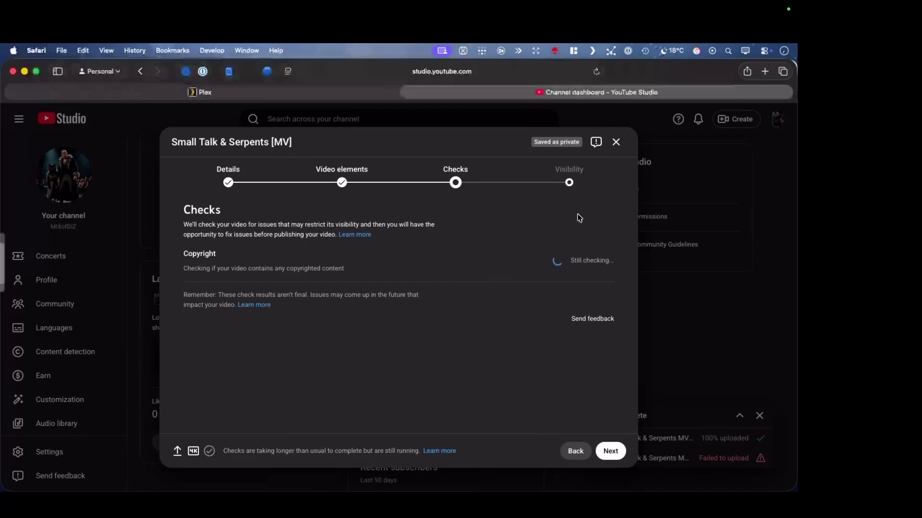
{"action": "left_click", "coordinate": [569, 184]}
{"action": "scroll", "coordinate": [545, 426], "scroll_direction": "down", "scroll_amount": 3}
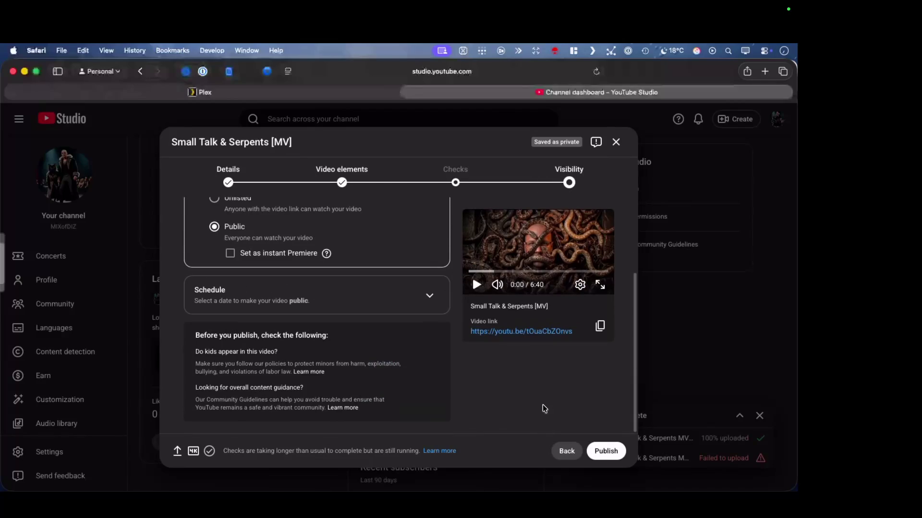
{"action": "left_click", "coordinate": [603, 451]}
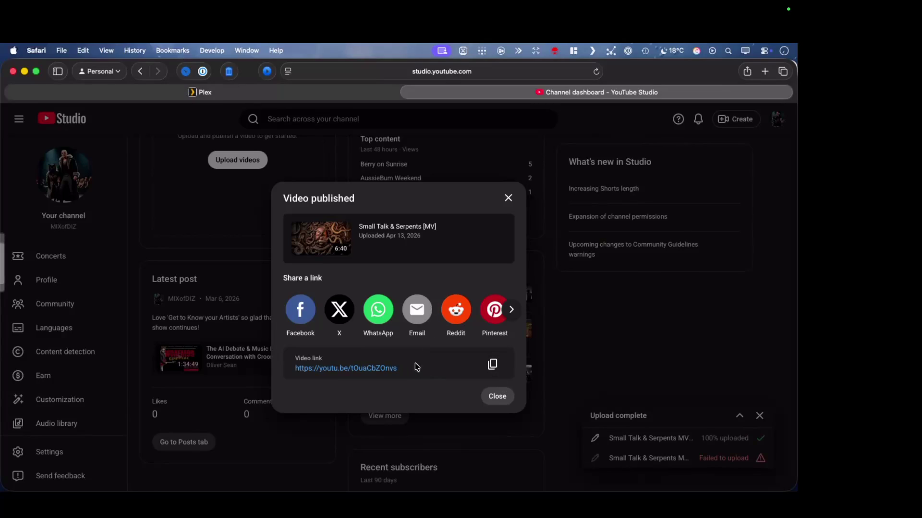
Copy the published video's link from the Video published dialog and open a new browser tab
{"action": "left_click", "coordinate": [493, 368]}
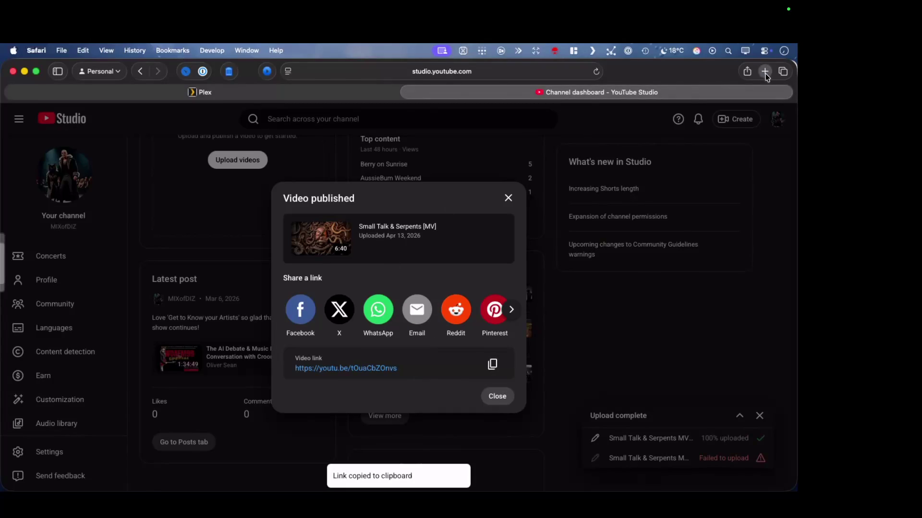
{"action": "left_click", "coordinate": [765, 72]}
Load the pasted link for Small Talk & Serpents [MV], then play it to 0:04 and pause
{"action": "key", "text": "super+v"}
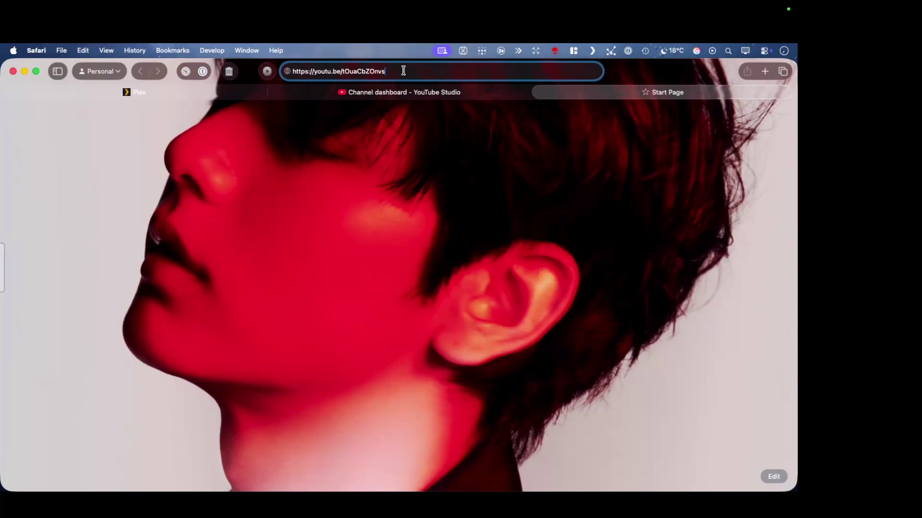
{"action": "key", "text": "Return"}
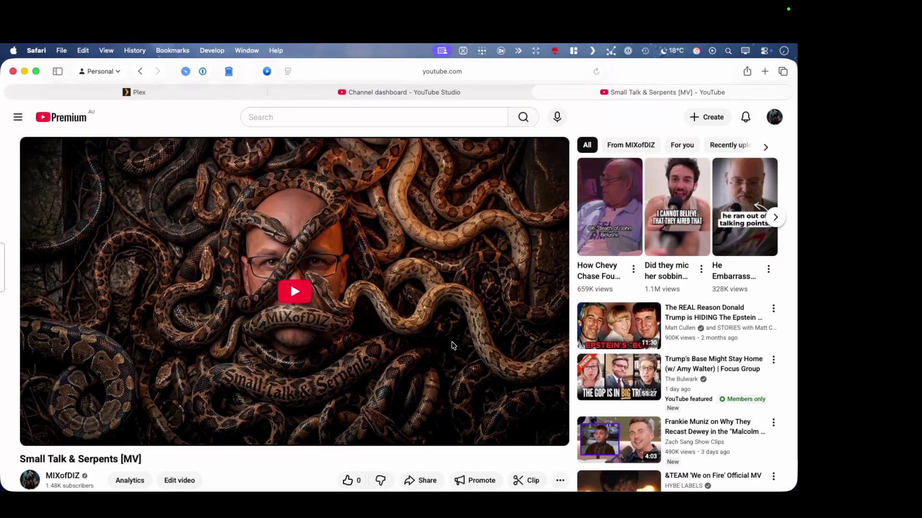
{"action": "scroll", "coordinate": [453, 344], "scroll_direction": "down", "scroll_amount": 3}
{"action": "scroll", "coordinate": [453, 345], "scroll_direction": "down", "scroll_amount": 2}
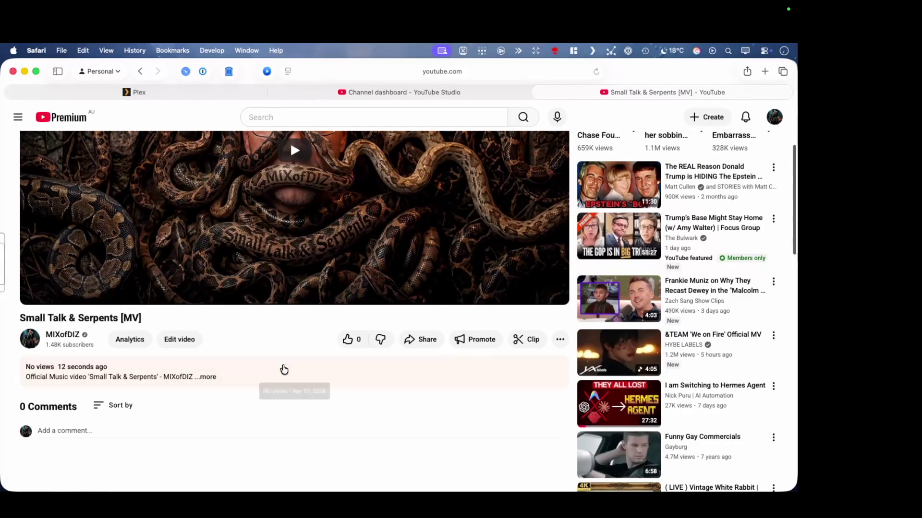
{"action": "scroll", "coordinate": [238, 372], "scroll_direction": "up", "scroll_amount": 5}
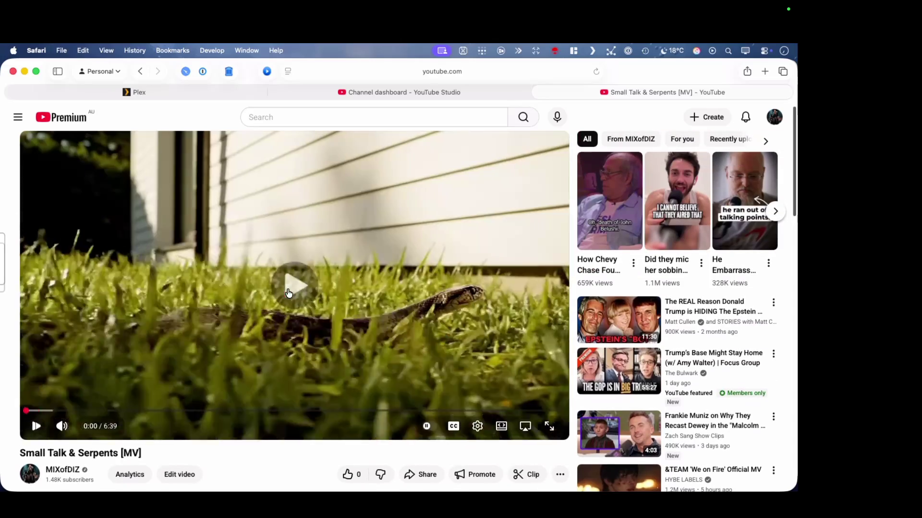
{"action": "left_click", "coordinate": [288, 292]}
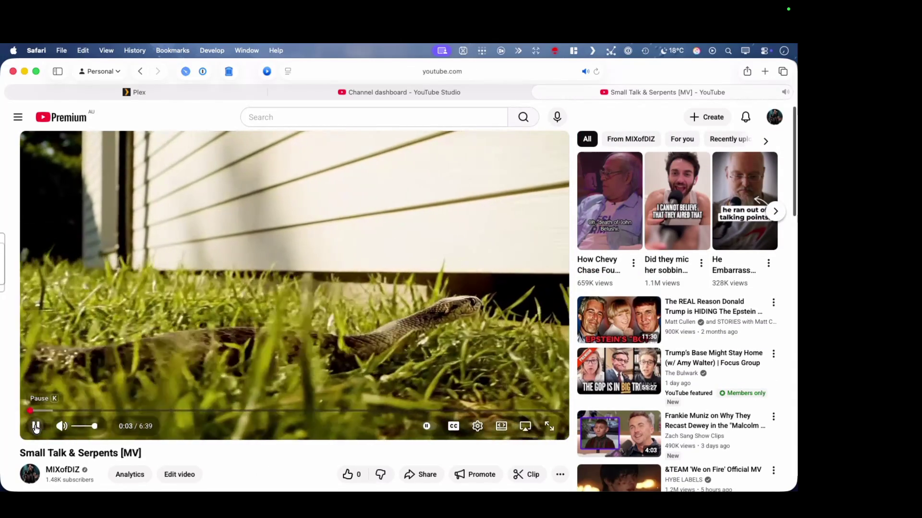
{"action": "left_click", "coordinate": [36, 428]}
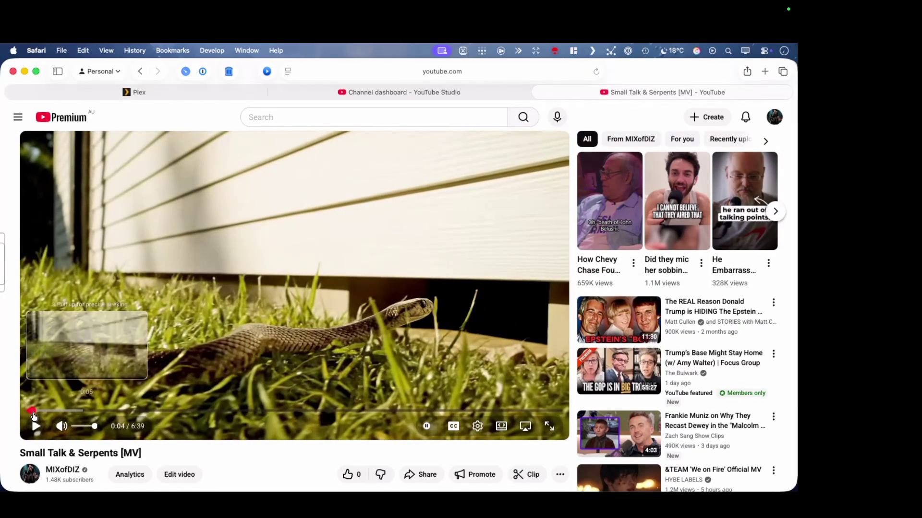
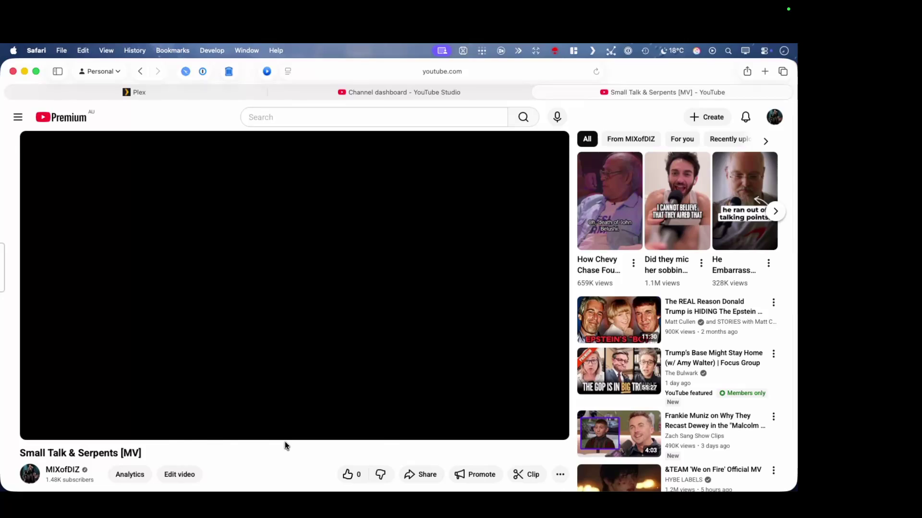
Reload the Small Talk & Serpents YouTube video page
{"action": "scroll", "coordinate": [285, 442], "scroll_direction": "down", "scroll_amount": 10}
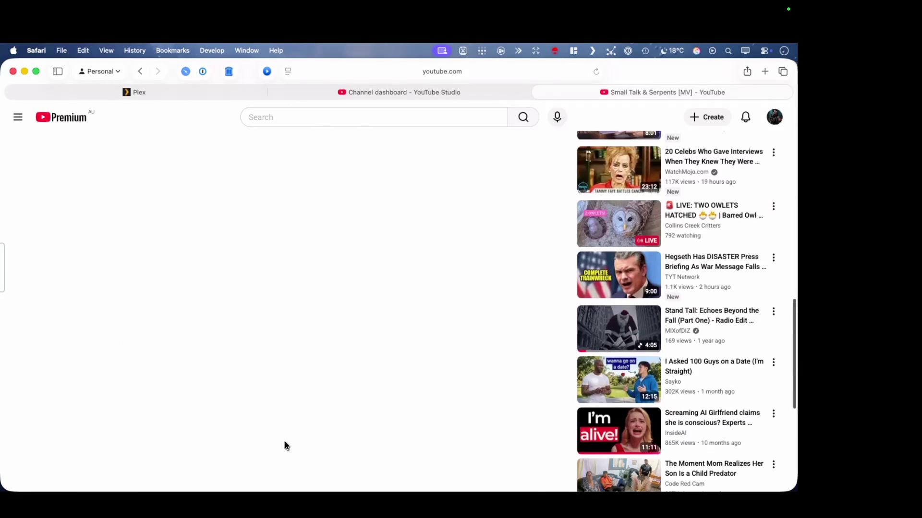
{"action": "scroll", "coordinate": [284, 442], "scroll_direction": "up", "scroll_amount": 15}
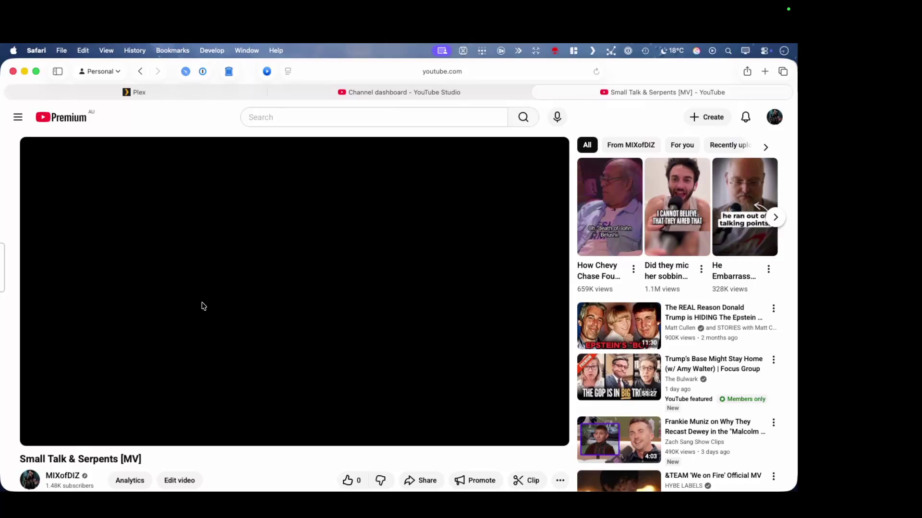
{"action": "scroll", "coordinate": [163, 334], "scroll_direction": "down", "scroll_amount": 5}
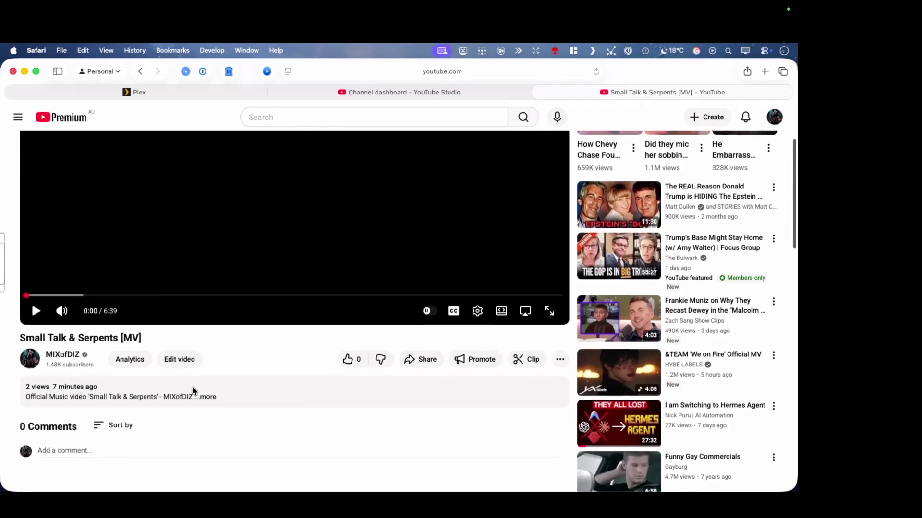
{"action": "right_click", "coordinate": [209, 422]}
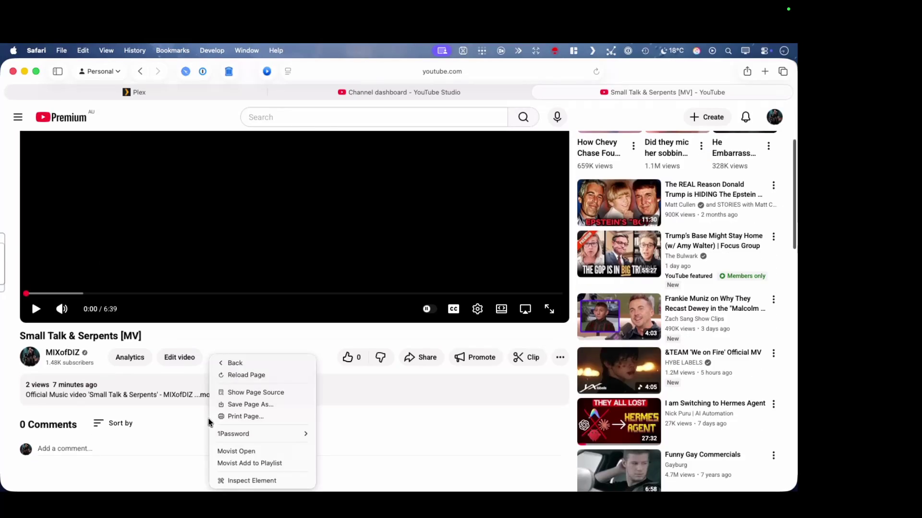
{"action": "left_click", "coordinate": [246, 378]}
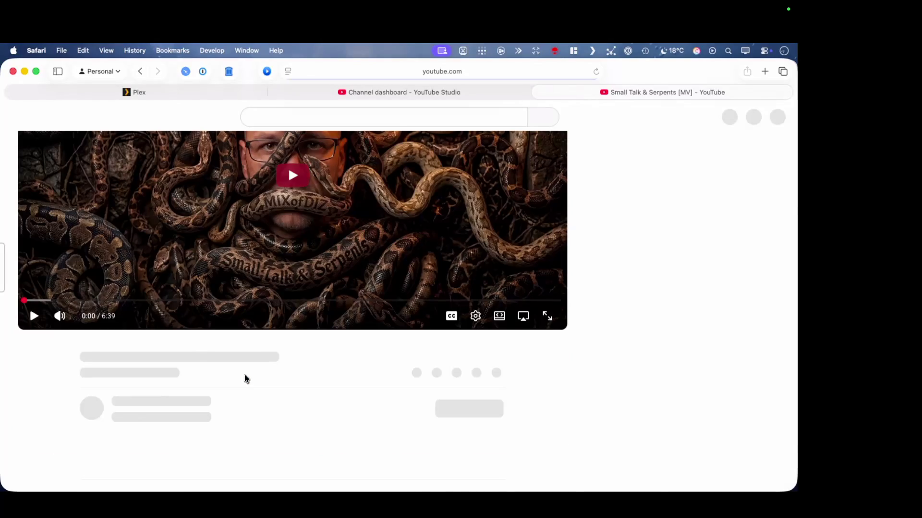
{"action": "scroll", "coordinate": [308, 380], "scroll_direction": "down", "scroll_amount": 3}
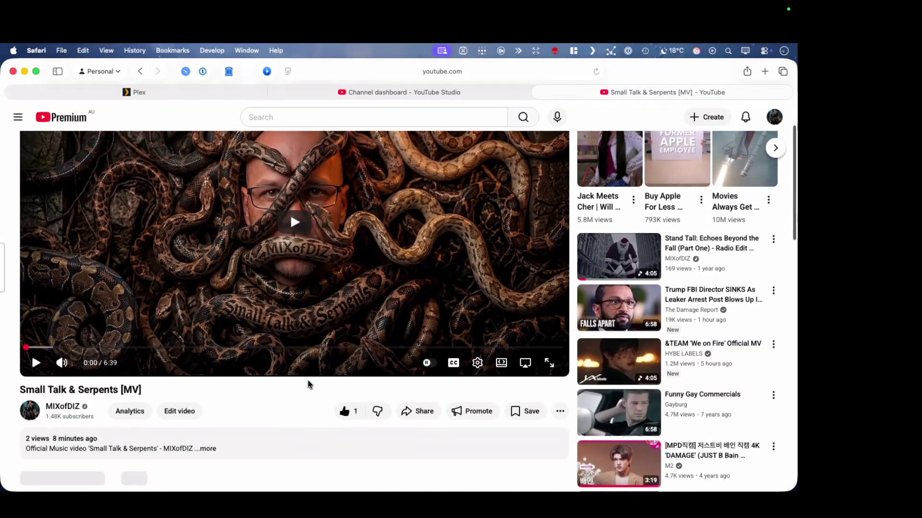
{"action": "scroll", "coordinate": [307, 380], "scroll_direction": "up", "scroll_amount": 2}
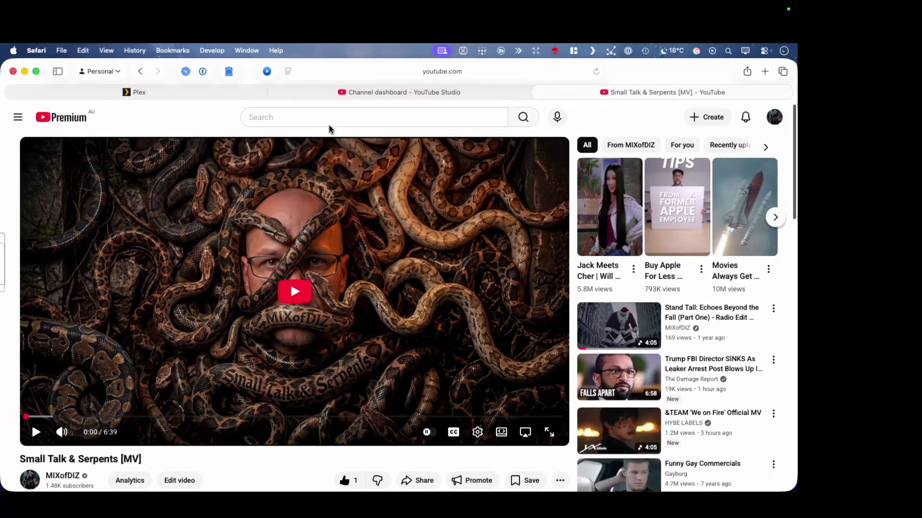
Copy the video's web address and short link, then share it to Facebook
{"action": "left_click", "coordinate": [480, 73]}
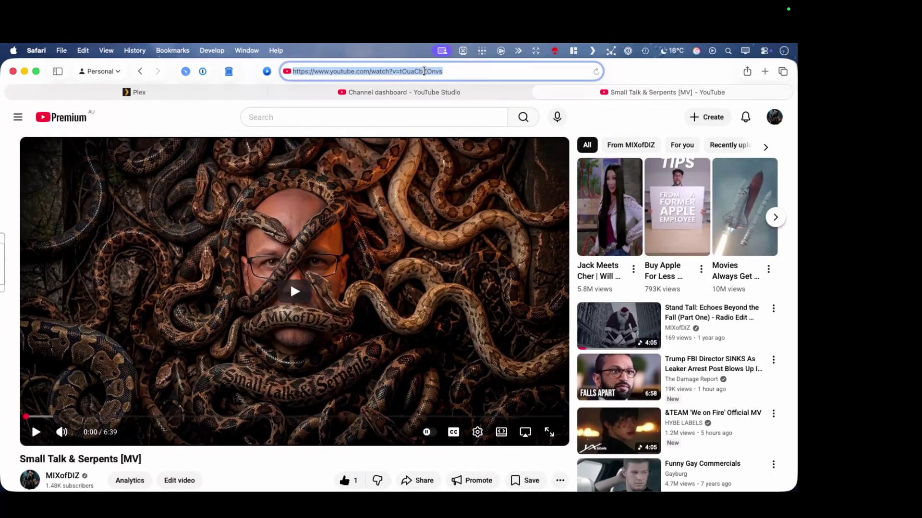
{"action": "right_click", "coordinate": [423, 71]}
{"action": "left_click", "coordinate": [443, 92]}
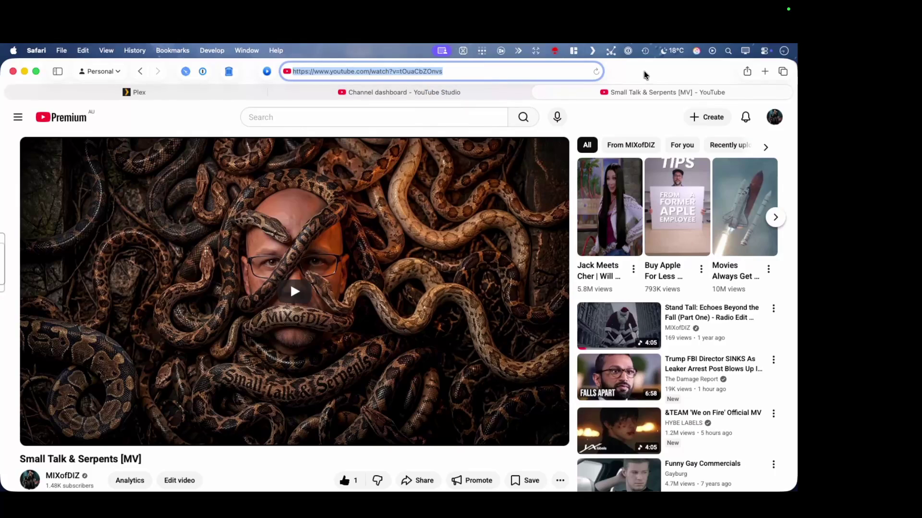
{"action": "left_click", "coordinate": [471, 97]}
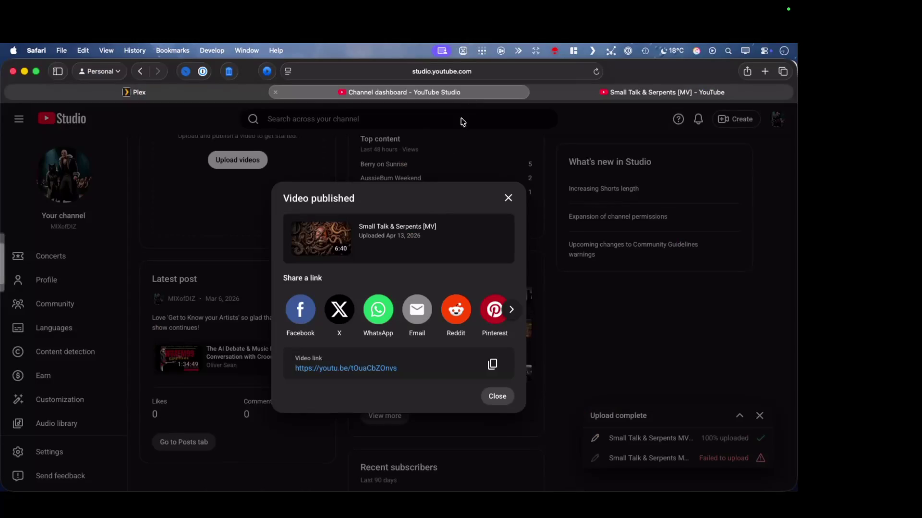
{"action": "left_click", "coordinate": [491, 366]}
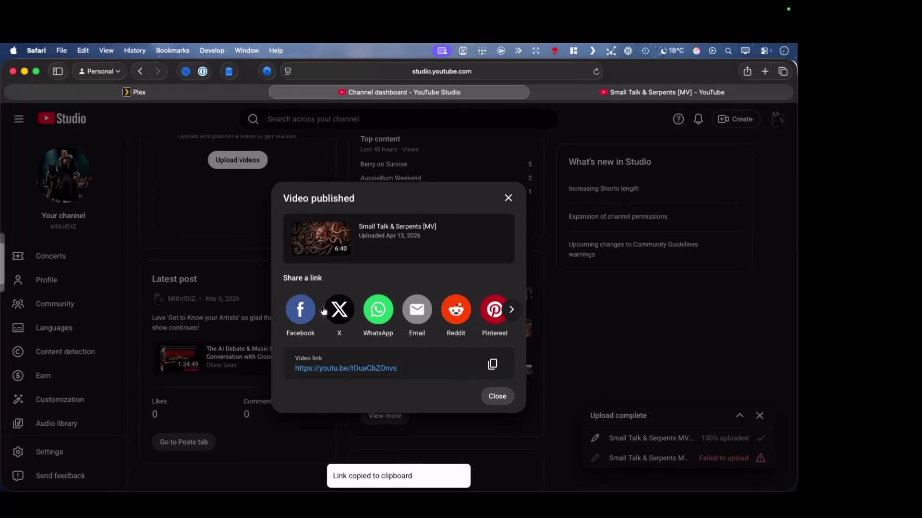
{"action": "left_click", "coordinate": [301, 314]}
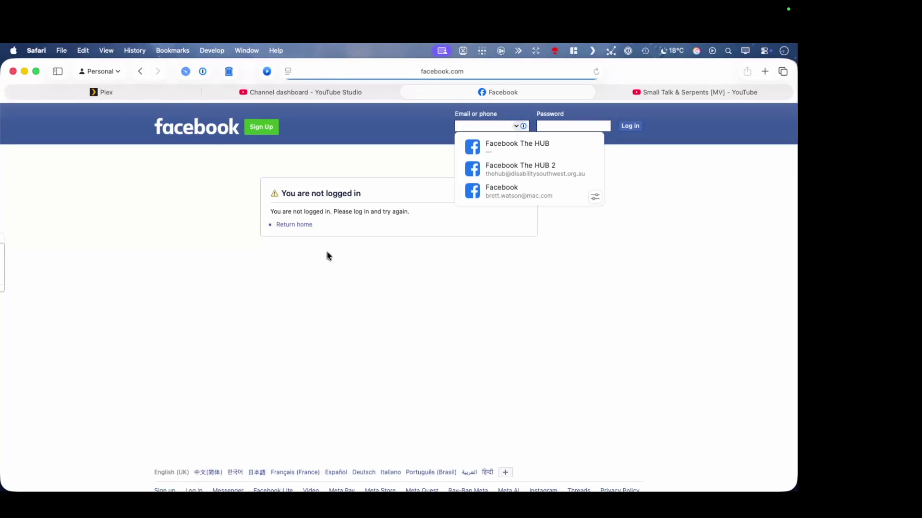
Submit the autofilled Facebook login, tick I'm not a robot, and verify the four bridge tiles
{"action": "left_click", "coordinate": [506, 188]}
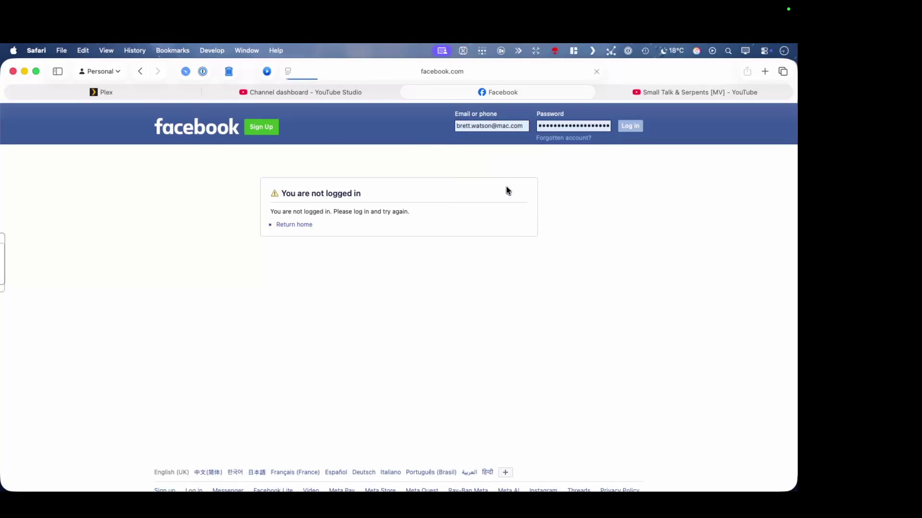
{"action": "key", "text": "Return"}
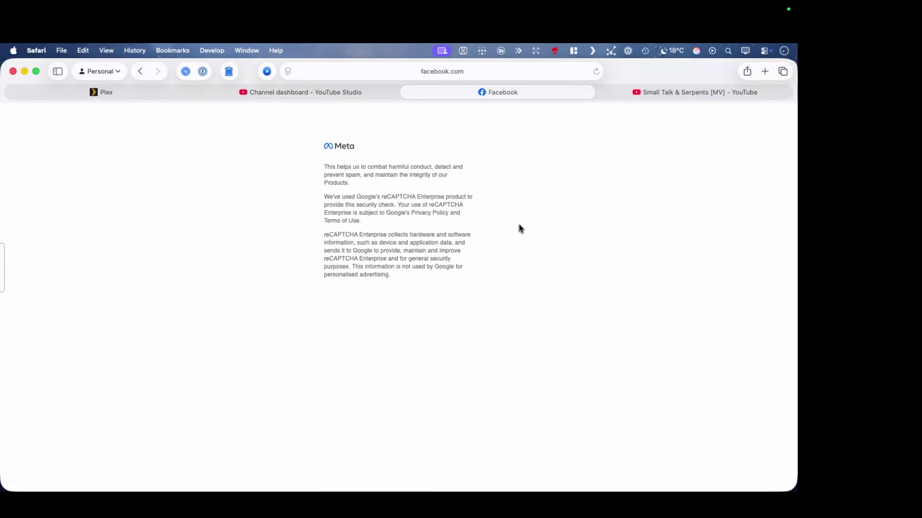
{"action": "left_click", "coordinate": [337, 177]}
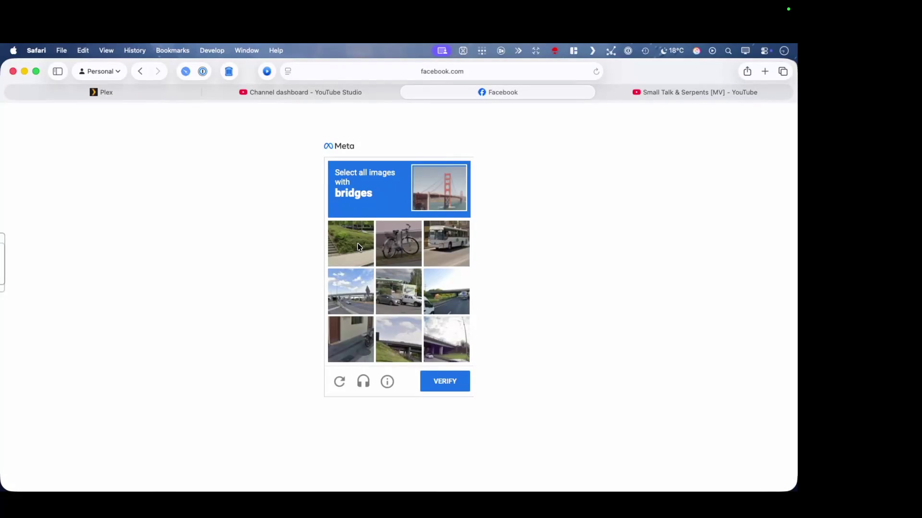
{"action": "left_click", "coordinate": [446, 300]}
{"action": "left_click", "coordinate": [344, 293]}
{"action": "left_click", "coordinate": [404, 333]}
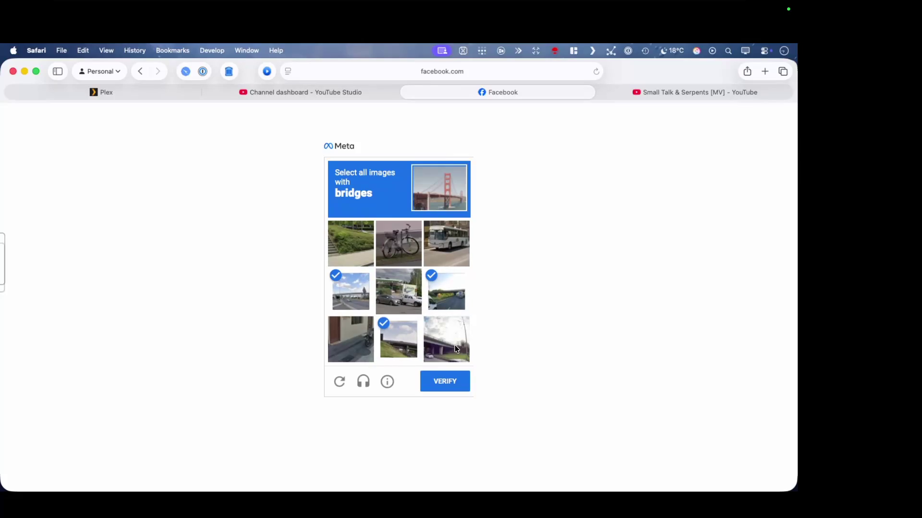
{"action": "left_click", "coordinate": [457, 350]}
{"action": "left_click", "coordinate": [453, 381]}
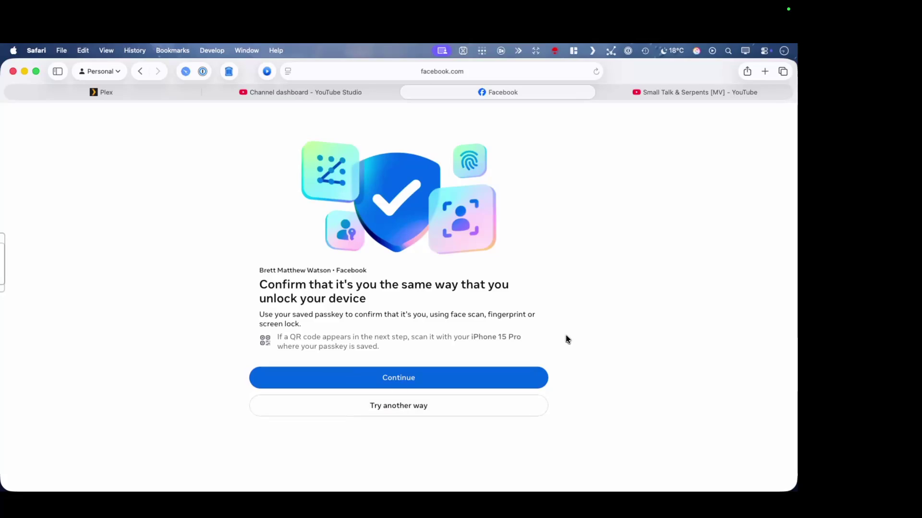
Cancel the passkey prompt and try confirming identity with an authentication-app code instead
{"action": "left_click", "coordinate": [467, 381]}
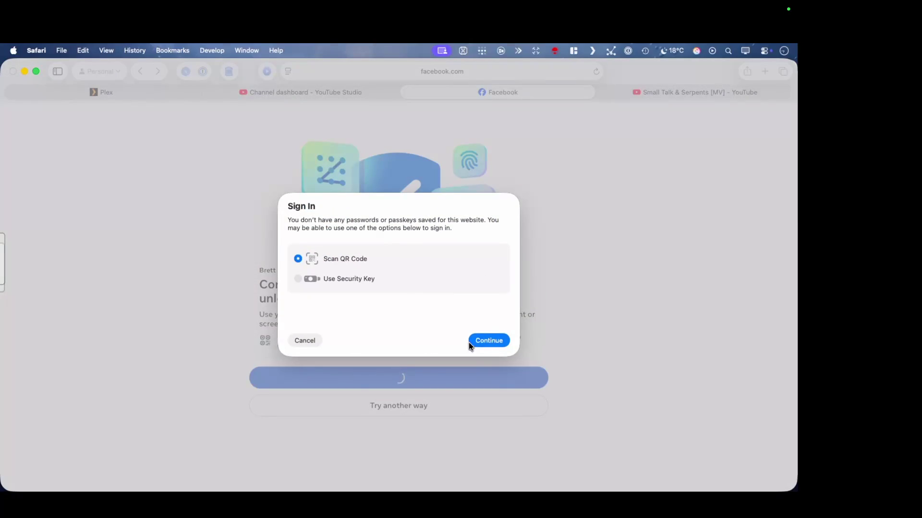
{"action": "left_click", "coordinate": [310, 340]}
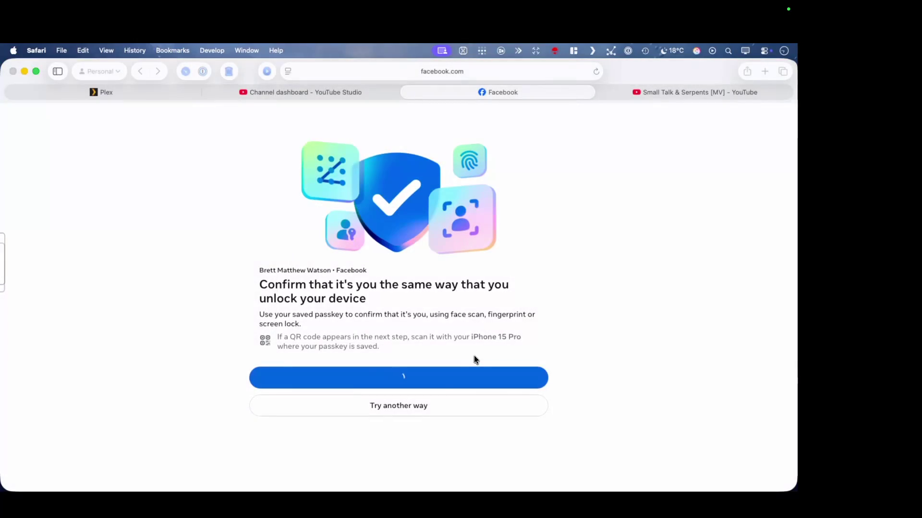
{"action": "left_click", "coordinate": [429, 406]}
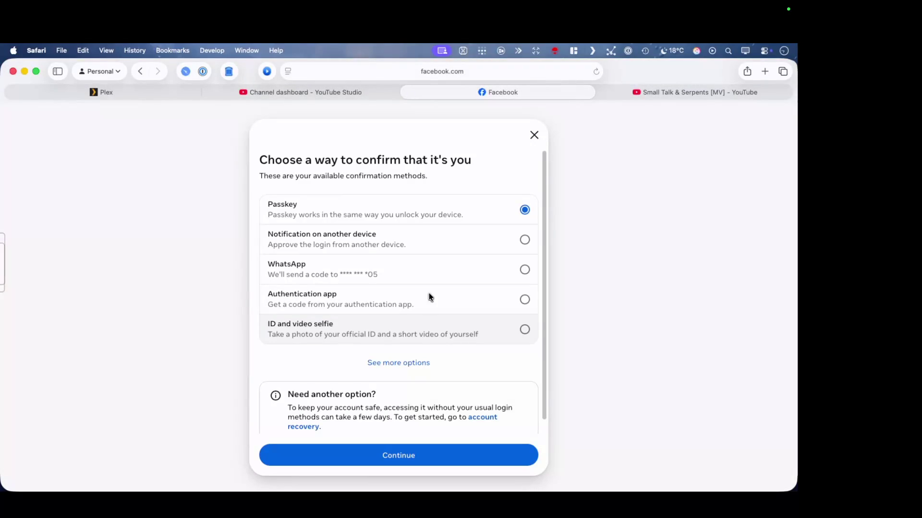
{"action": "left_click", "coordinate": [479, 241]}
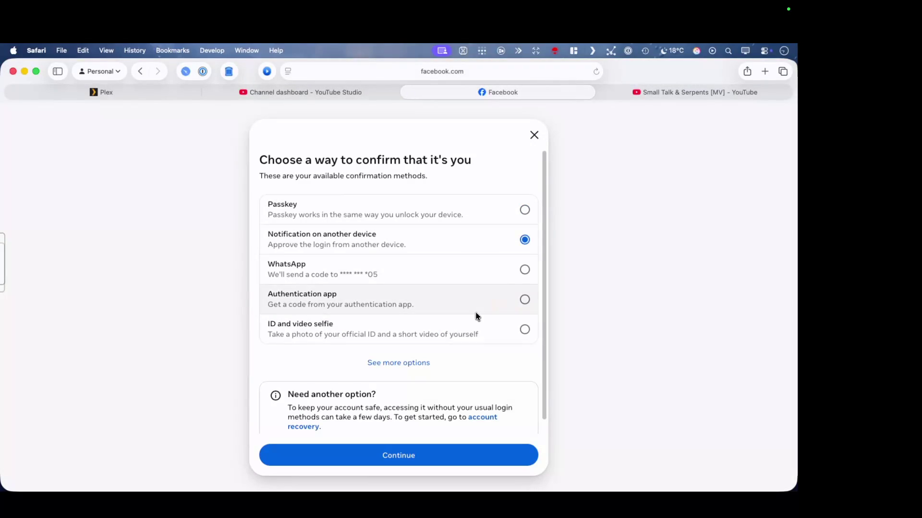
{"action": "scroll", "coordinate": [461, 354], "scroll_direction": "down", "scroll_amount": 1}
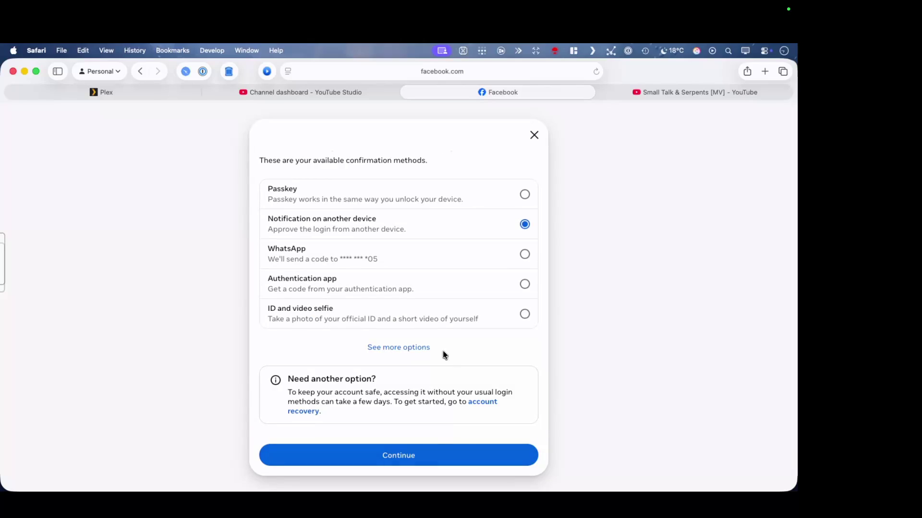
{"action": "left_click", "coordinate": [443, 286]}
{"action": "left_click", "coordinate": [432, 462]}
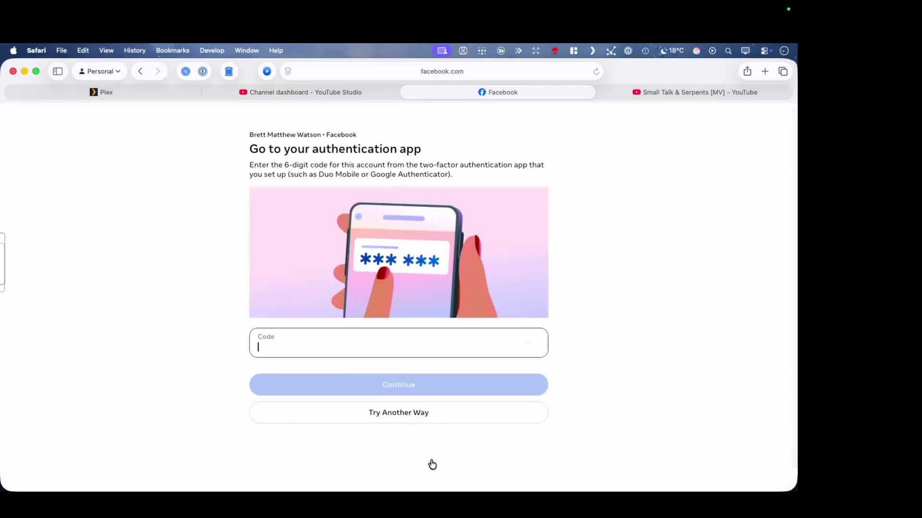
{"action": "left_click", "coordinate": [329, 411]}
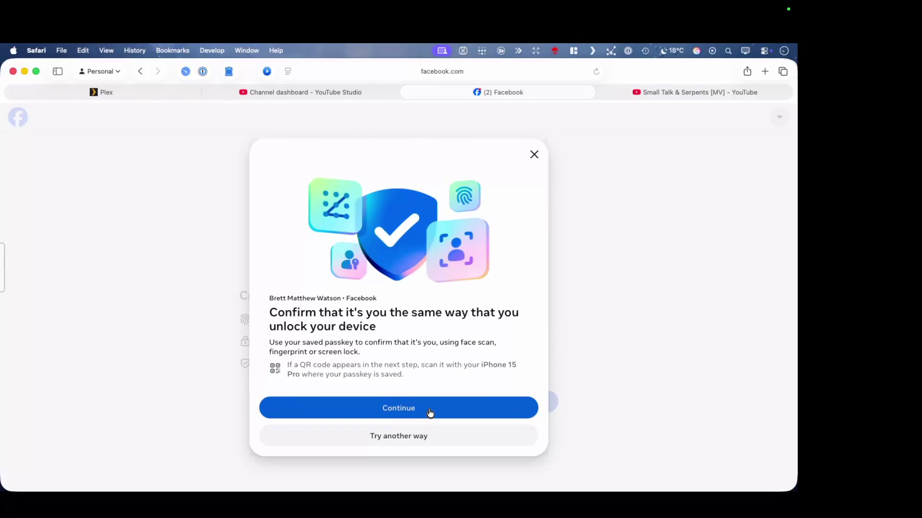
Cancel the passkey again, confirm with a text-message code, and decline creating a passkey
{"action": "left_click", "coordinate": [430, 412]}
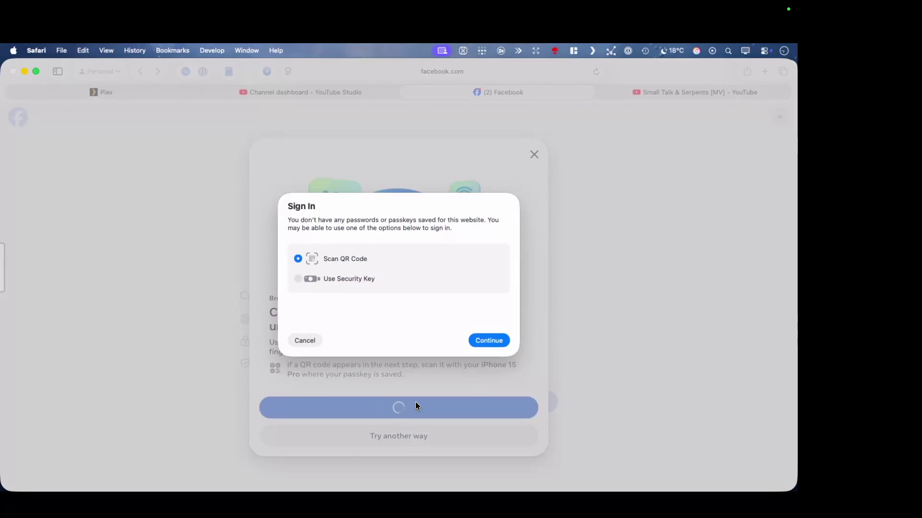
{"action": "left_click", "coordinate": [305, 341]}
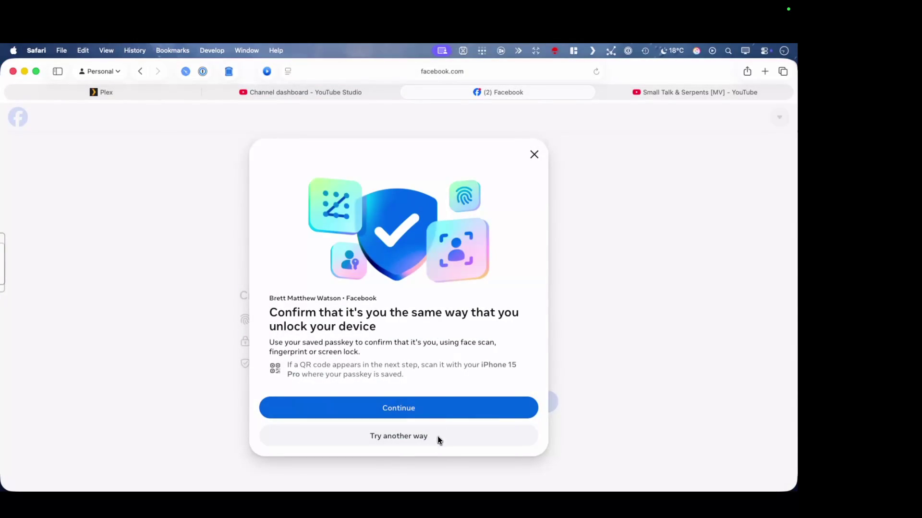
{"action": "left_click", "coordinate": [407, 440]}
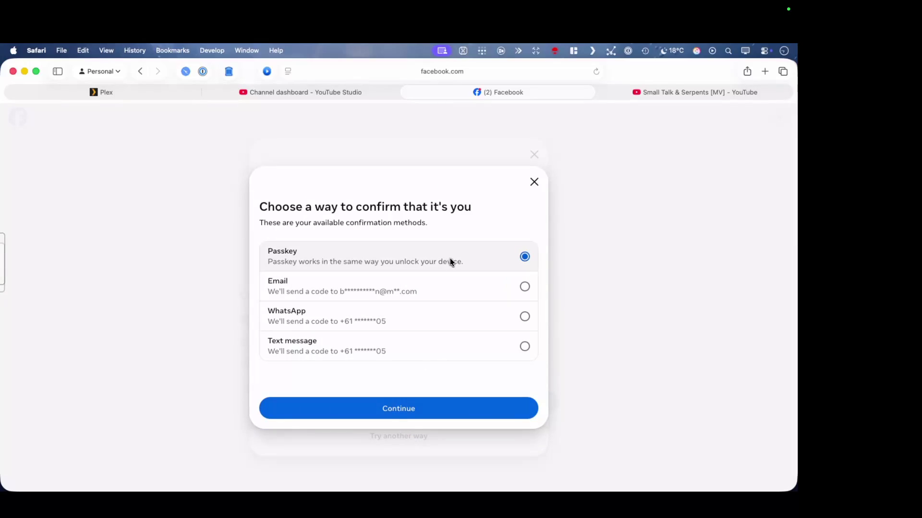
{"action": "left_click", "coordinate": [474, 352]}
{"action": "left_click", "coordinate": [412, 412]}
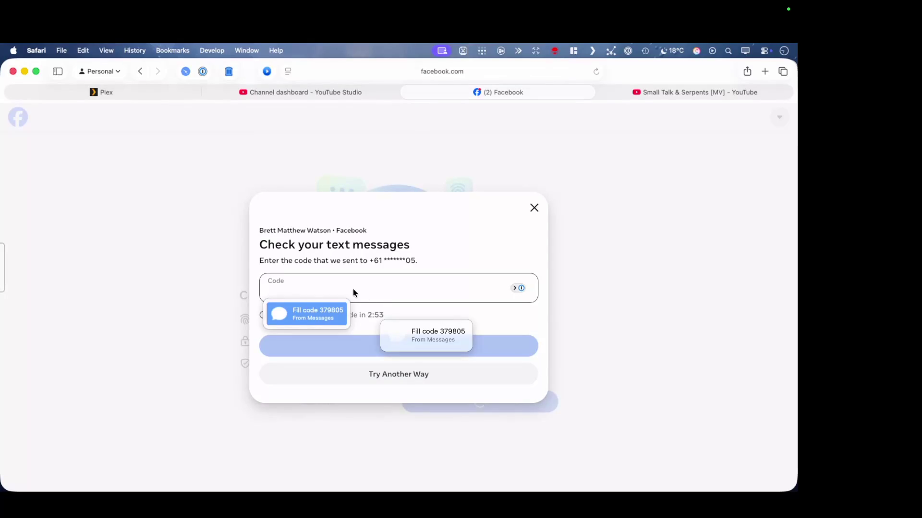
{"action": "left_click", "coordinate": [308, 314]}
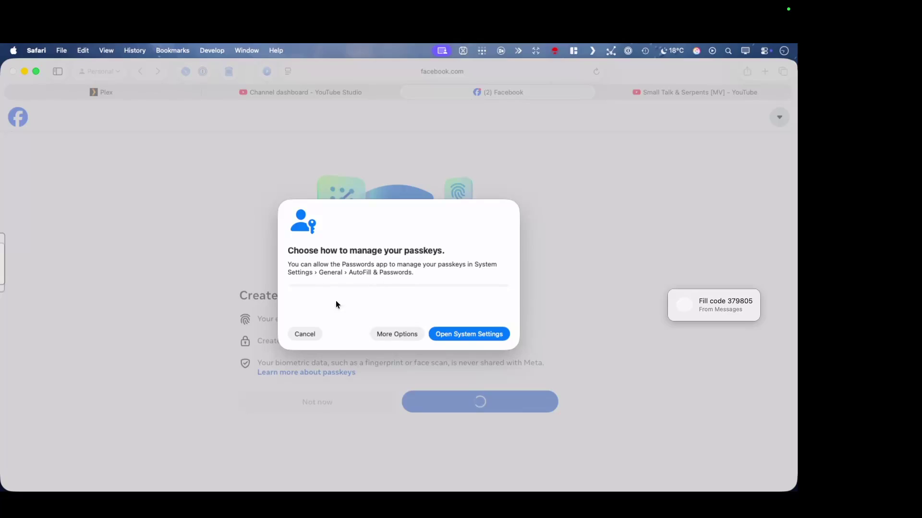
{"action": "left_click", "coordinate": [305, 335]}
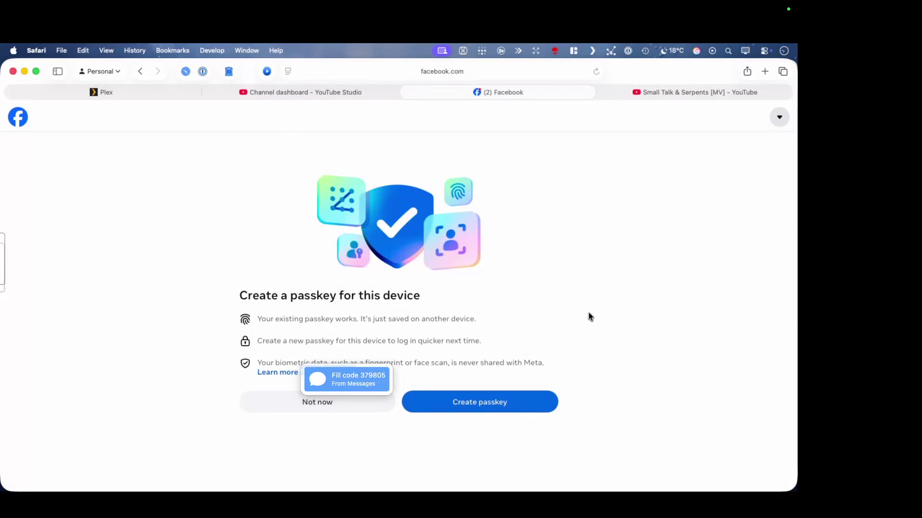
{"action": "left_click", "coordinate": [354, 402]}
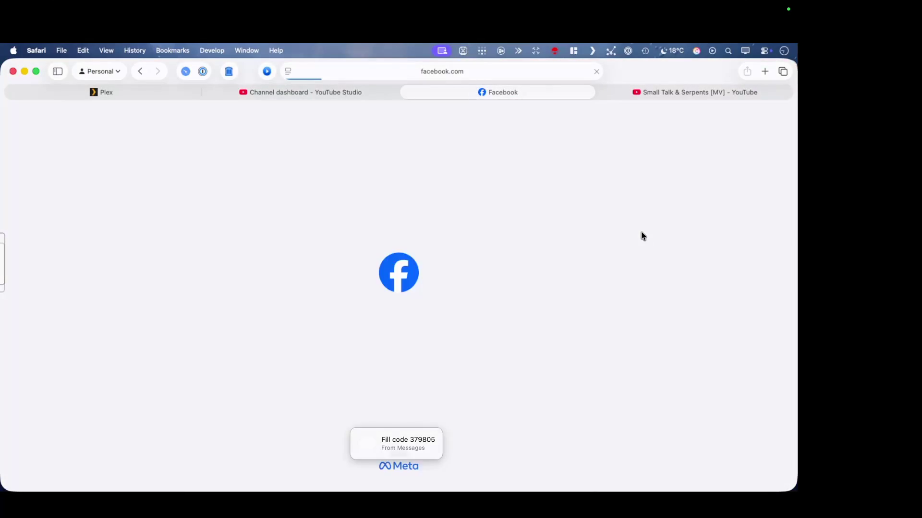
Dismiss the code autofill suggestion and close the personal post draft
{"action": "left_click", "coordinate": [411, 452]}
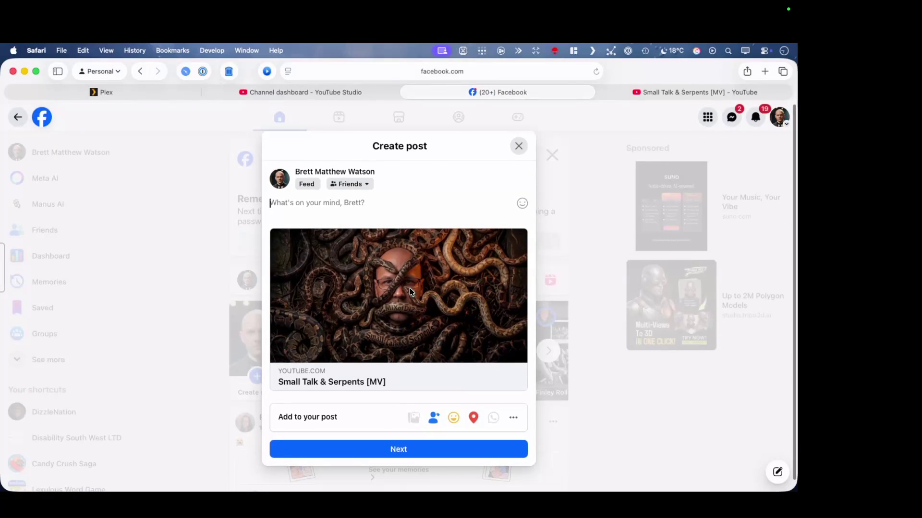
{"action": "left_click", "coordinate": [355, 185]}
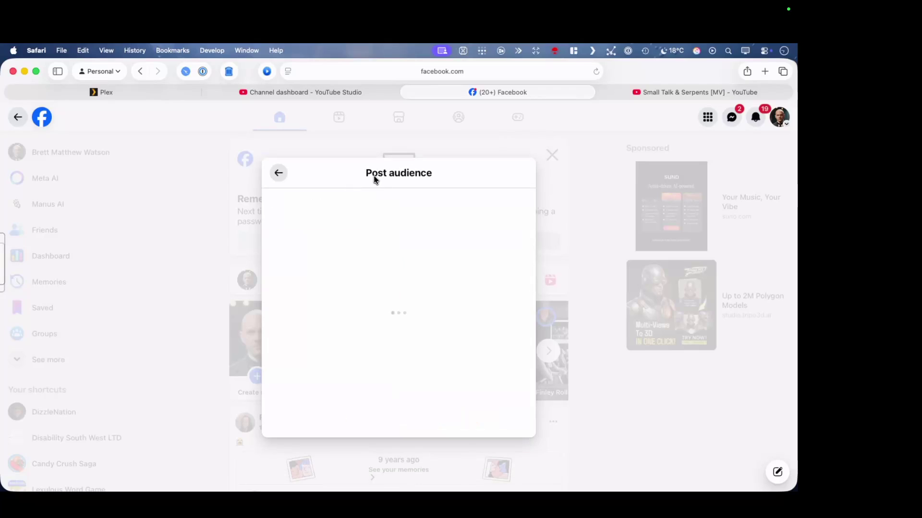
{"action": "left_click", "coordinate": [277, 182]}
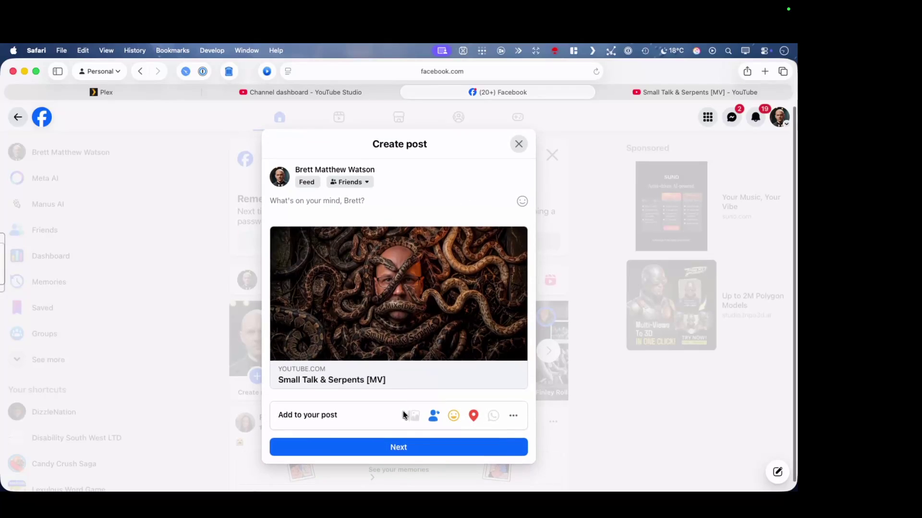
{"action": "left_click", "coordinate": [519, 144]}
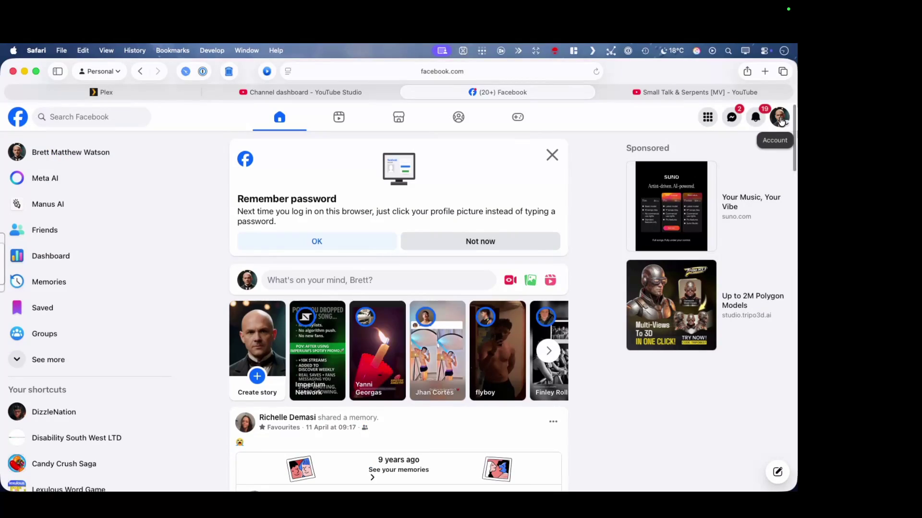
Switch the account to act as the DizzleNation page and browse its home feed
{"action": "left_click", "coordinate": [779, 127]}
{"action": "left_click", "coordinate": [685, 185]}
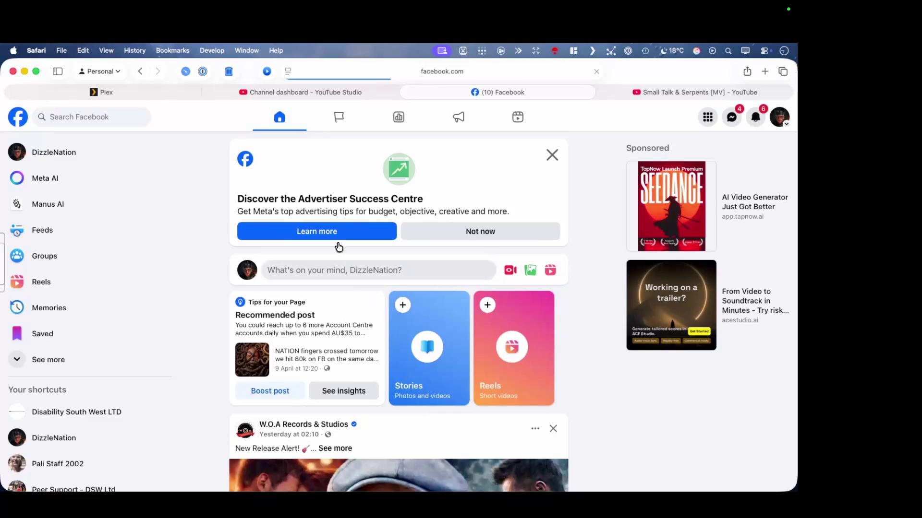
{"action": "scroll", "coordinate": [350, 314], "scroll_direction": "down", "scroll_amount": 5}
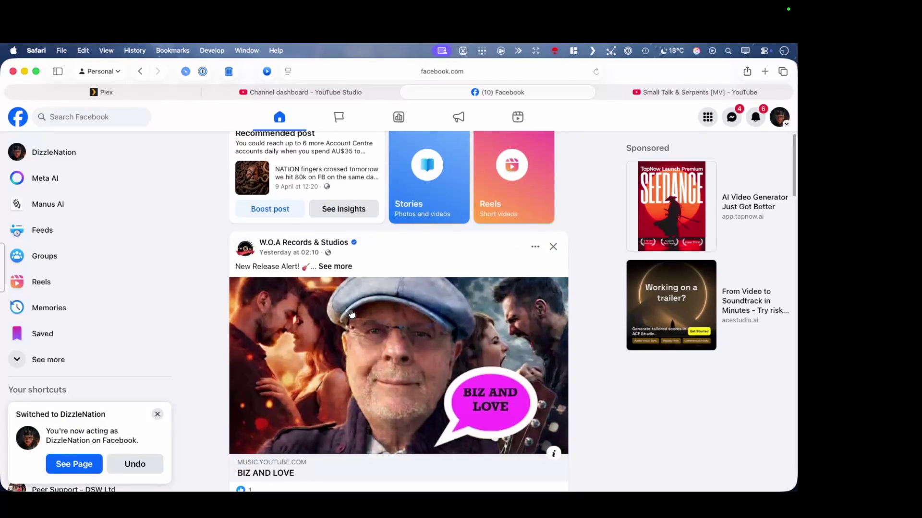
{"action": "scroll", "coordinate": [351, 314], "scroll_direction": "down", "scroll_amount": 4}
{"action": "scroll", "coordinate": [350, 313], "scroll_direction": "up", "scroll_amount": 5}
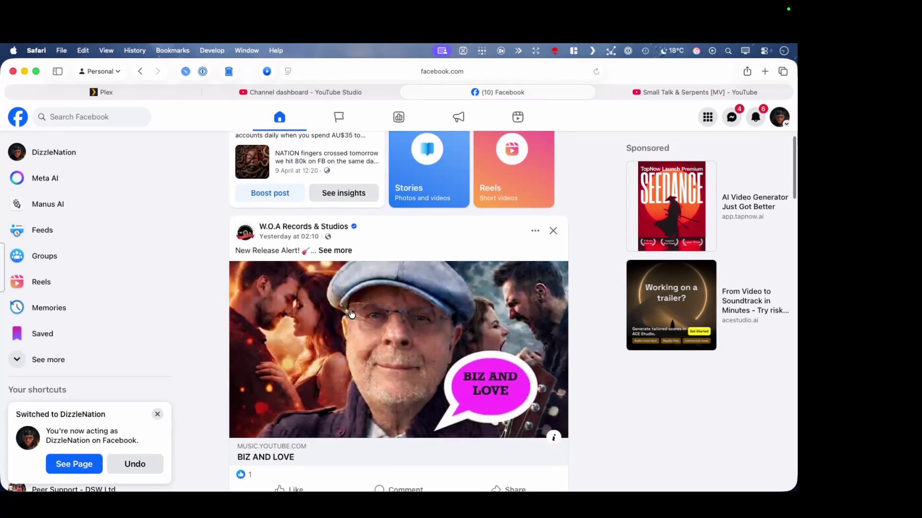
{"action": "scroll", "coordinate": [351, 313], "scroll_direction": "down", "scroll_amount": 4}
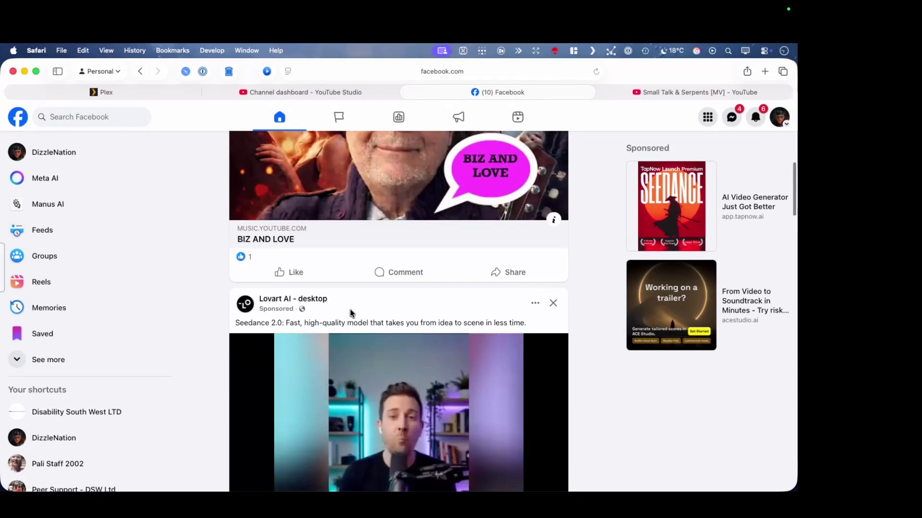
{"action": "scroll", "coordinate": [351, 313], "scroll_direction": "up", "scroll_amount": 2}
{"action": "scroll", "coordinate": [350, 313], "scroll_direction": "up", "scroll_amount": 6}
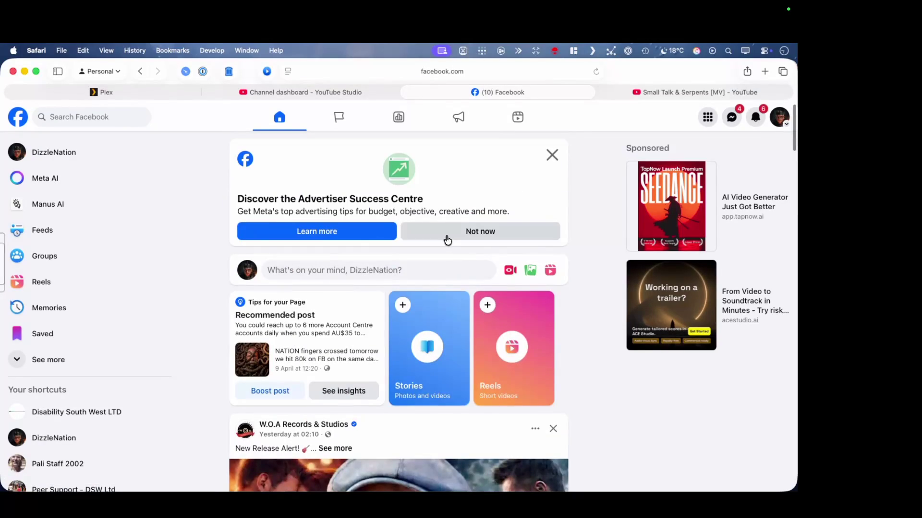
{"action": "left_click", "coordinate": [369, 272]}
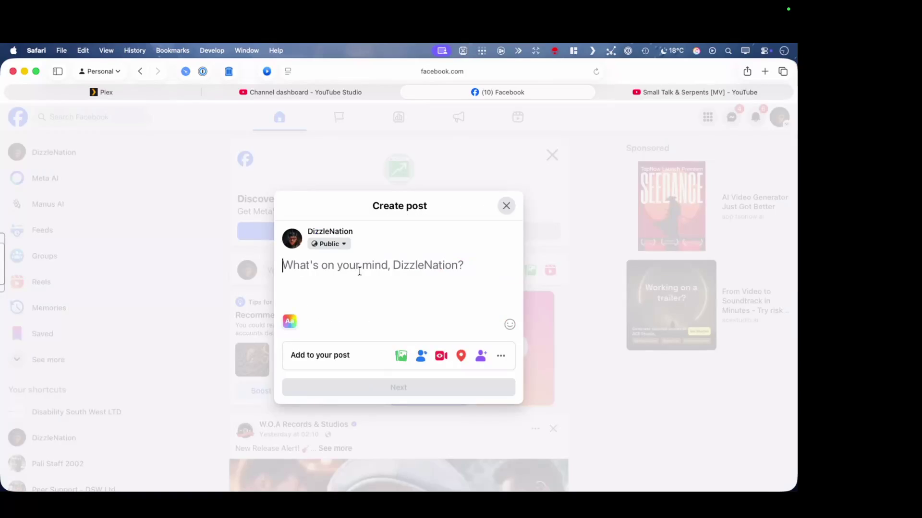
{"action": "type", "text": "https://youtu.be/tOuaCbZOnvs"}
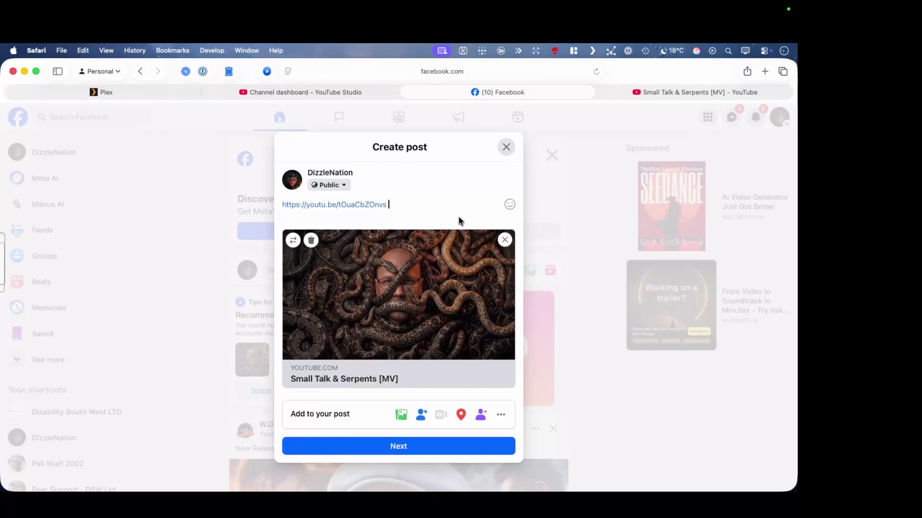
{"action": "type", "text": "Ge"}
{"action": "type", "text": "t on it"}
{"action": "type", "text": " Nation!"}
{"action": "left_click_drag", "start_coordinate": [388, 205], "coordinate": [444, 208]}
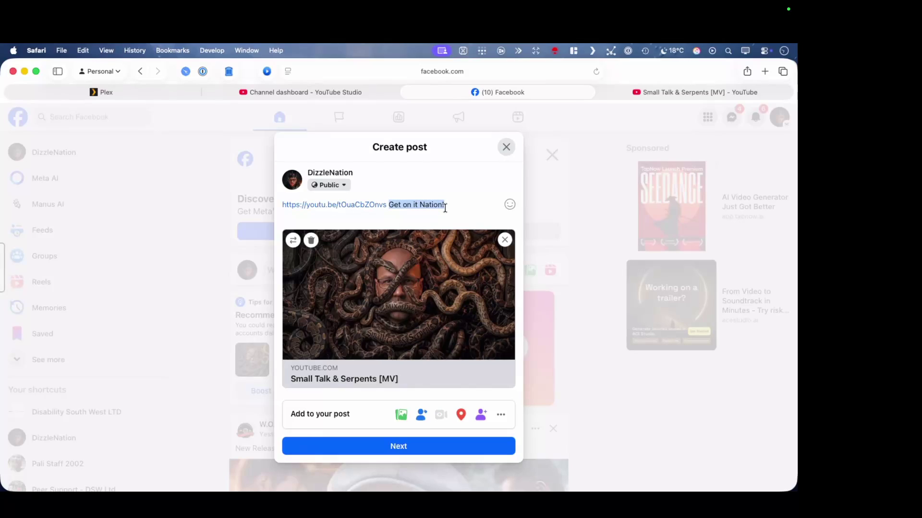
Write the caption 'Watch Like Comment Share Repeat! thank you', correcting typos along the way
{"action": "type", "text": "Watch Like"}
{"action": "key", "text": "BackSpace"}
{"action": "key", "text": "BackSpace"}
{"action": "type", "text": "e Comnent"}
{"action": "key", "text": "BackSpace"}
{"action": "key", "text": "BackSpace"}
{"action": "key", "text": "BackSpace"}
{"action": "key", "text": "BackSpace"}
{"action": "type", "text": "ment Share"}
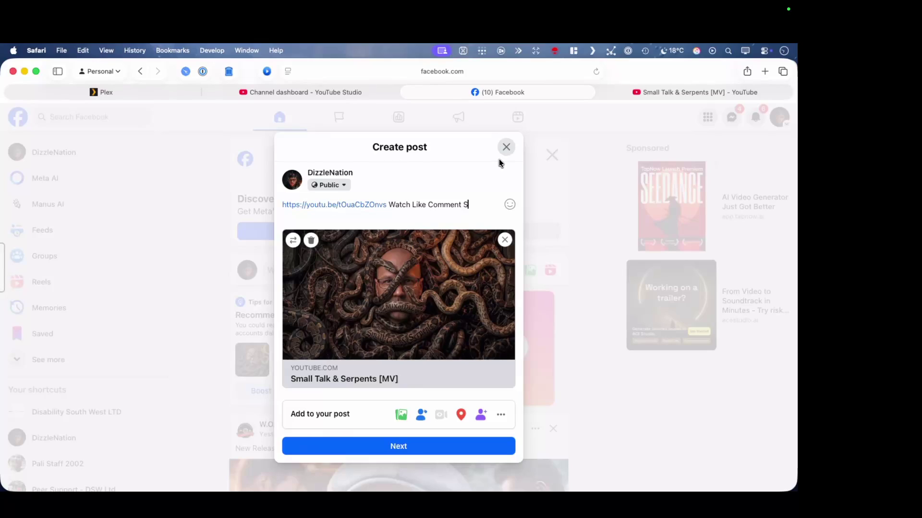
{"action": "key", "text": "BackSpace"}
{"action": "type", "text": ", Repea"}
{"action": "key", "text": "BackSpace"}
{"action": "key", "text": "BackSpace"}
{"action": "key", "text": "BackSpace"}
{"action": "key", "text": "BackSpace"}
{"action": "type", "text": "Repea"}
{"action": "key", "text": "BackSpace"}
{"action": "key", "text": "BackSpace"}
{"action": "key", "text": "BackSpace"}
{"action": "key", "text": "BackSpace"}
{"action": "type", "text": "Repeat! thank y"}
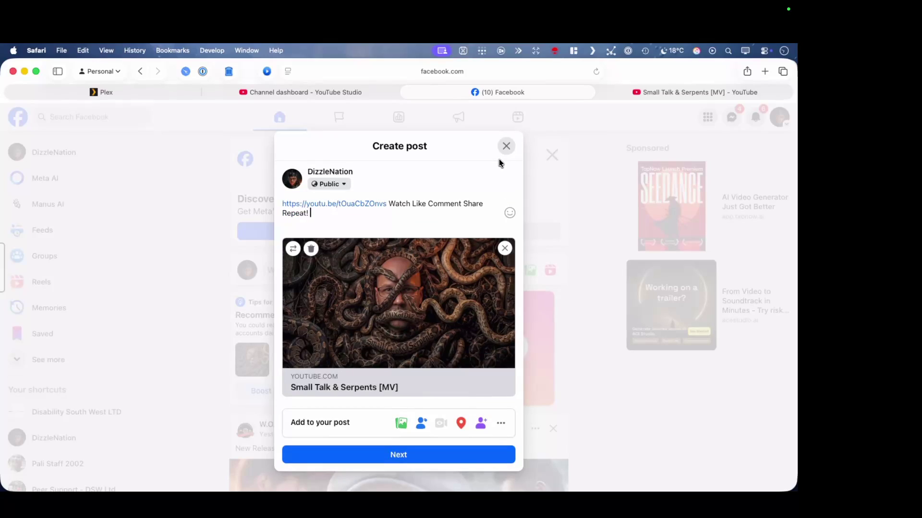
{"action": "type", "text": "ou"}
Add the 🙏 praying-hands emoji after 'thank you'
{"action": "left_click", "coordinate": [509, 212]}
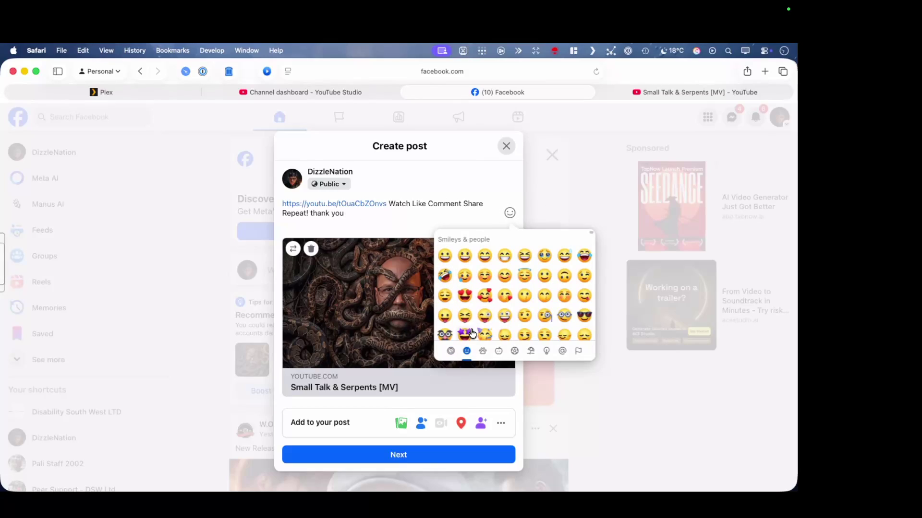
{"action": "scroll", "coordinate": [521, 310], "scroll_direction": "down", "scroll_amount": 3}
{"action": "scroll", "coordinate": [520, 310], "scroll_direction": "down", "scroll_amount": 10}
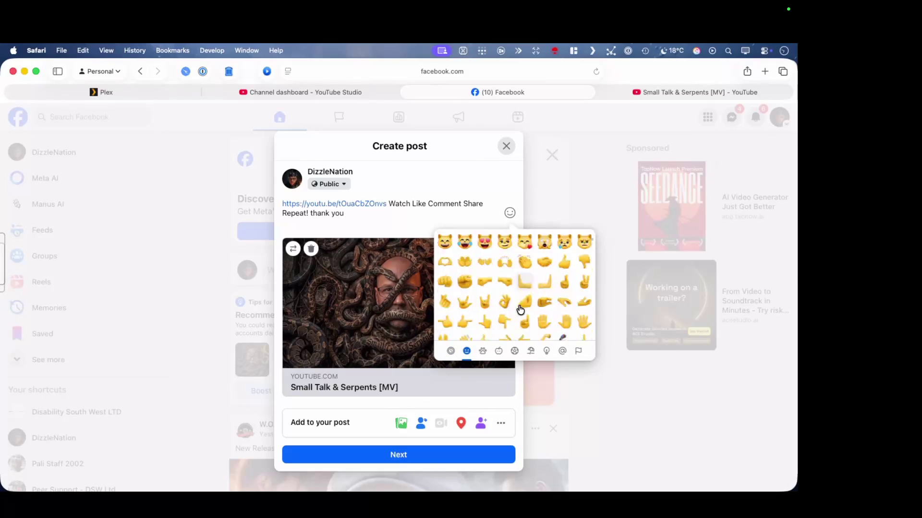
{"action": "scroll", "coordinate": [521, 309], "scroll_direction": "up", "scroll_amount": 10}
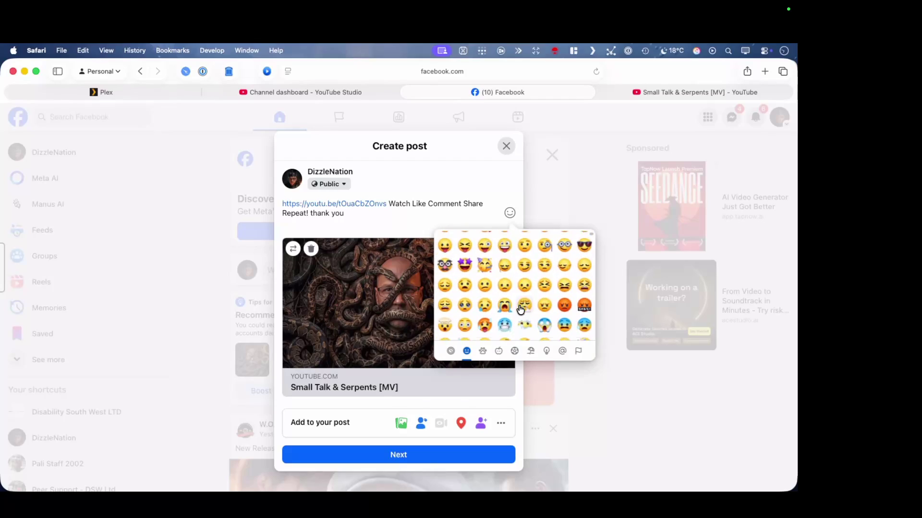
{"action": "scroll", "coordinate": [520, 310], "scroll_direction": "down", "scroll_amount": 4}
{"action": "scroll", "coordinate": [520, 309], "scroll_direction": "down", "scroll_amount": 5}
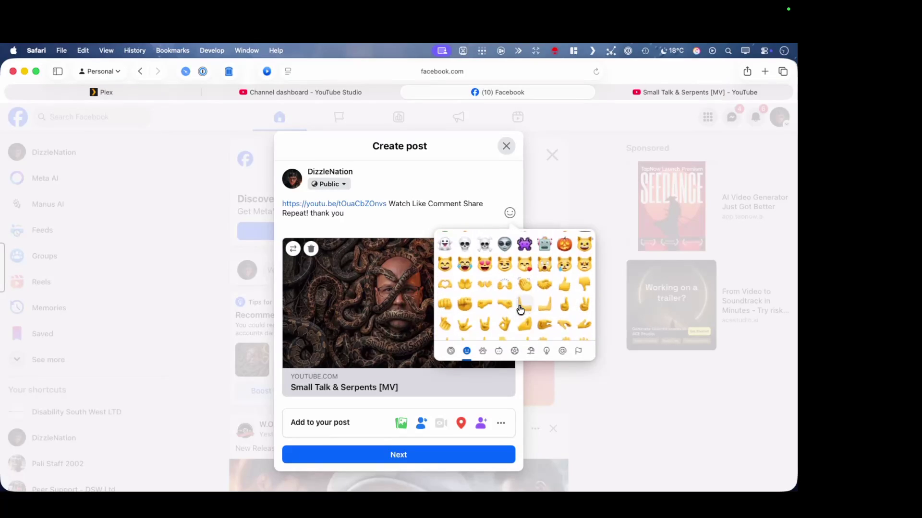
{"action": "scroll", "coordinate": [520, 309], "scroll_direction": "down", "scroll_amount": 1}
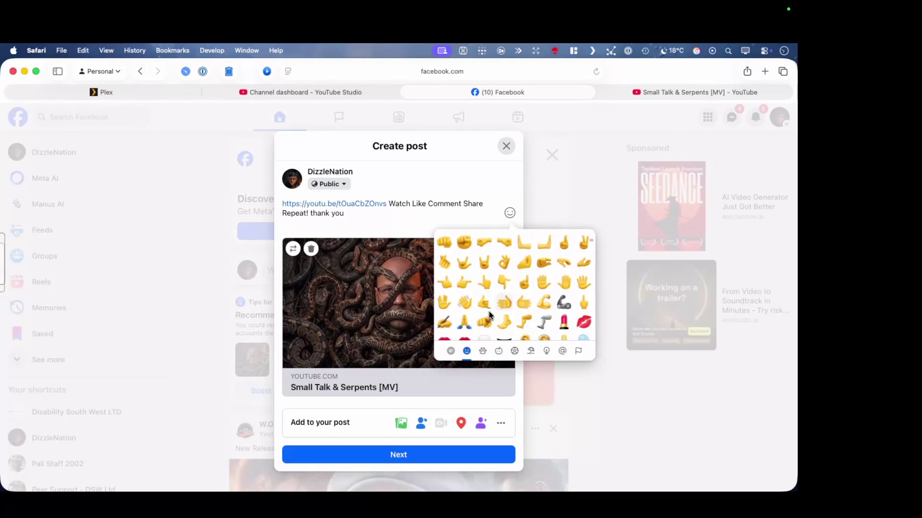
{"action": "left_click", "coordinate": [464, 322]}
Publish the DizzleNation post, dismiss the Advertiser Success Centre card, and like the new post
{"action": "left_click", "coordinate": [387, 456]}
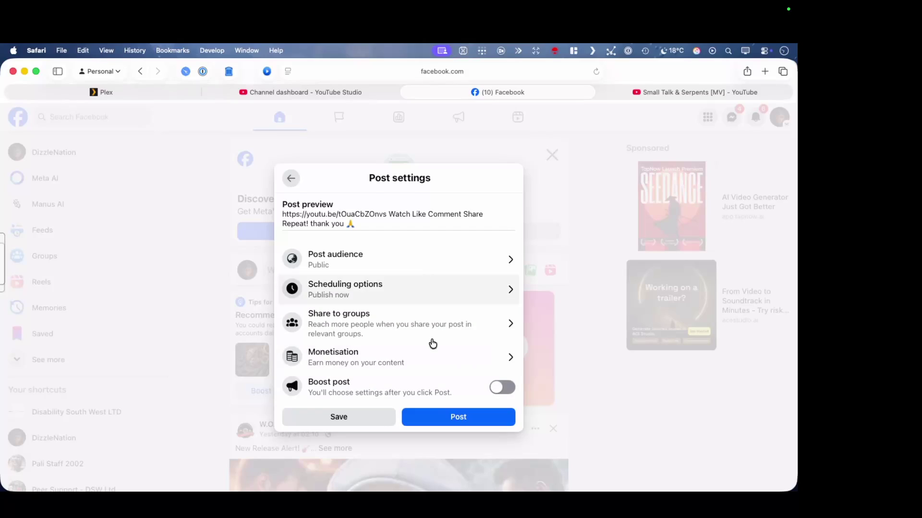
{"action": "left_click", "coordinate": [445, 421]}
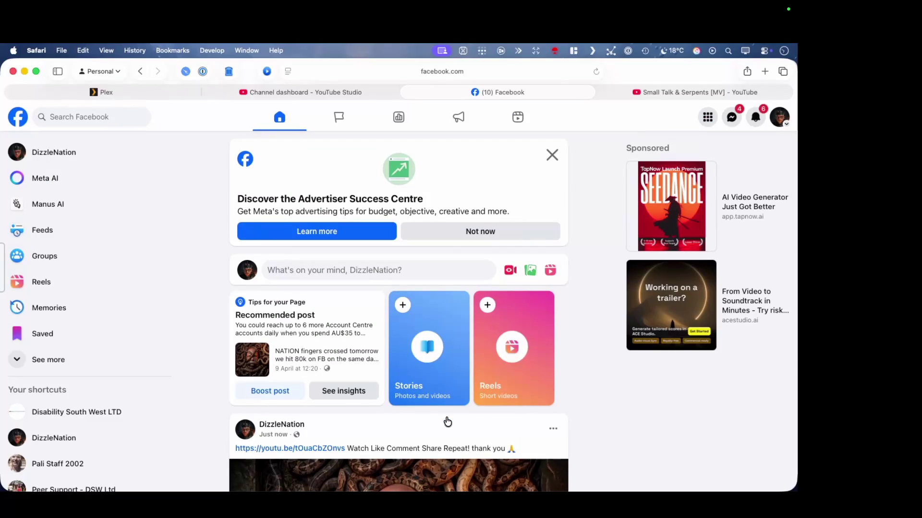
{"action": "left_click", "coordinate": [552, 154]}
{"action": "scroll", "coordinate": [577, 300], "scroll_direction": "down", "scroll_amount": 5}
{"action": "scroll", "coordinate": [577, 297], "scroll_direction": "up", "scroll_amount": 3}
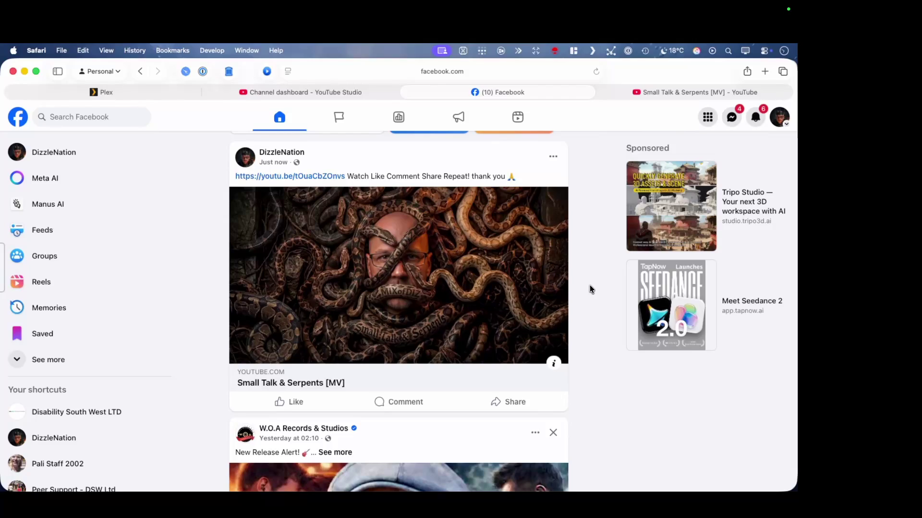
{"action": "left_click", "coordinate": [293, 403]}
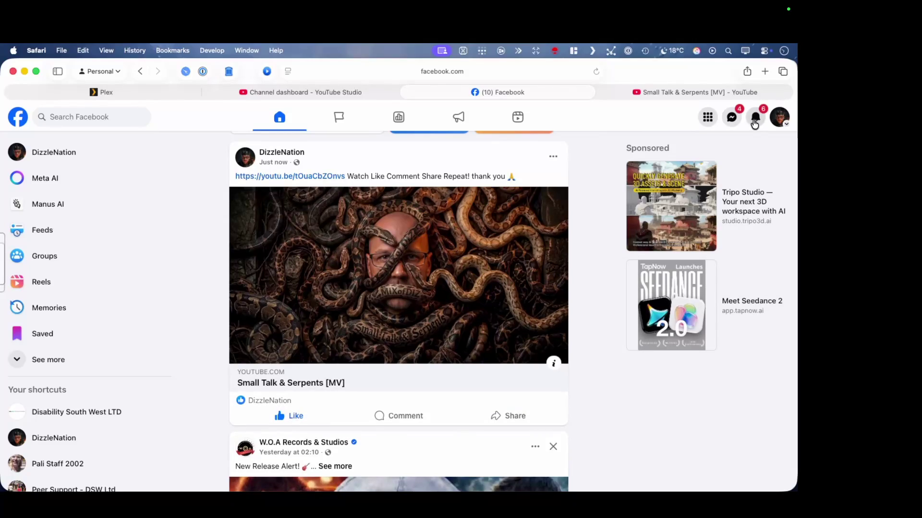
Check the notifications list and bring up the account menu to switch profiles
{"action": "left_click", "coordinate": [755, 120]}
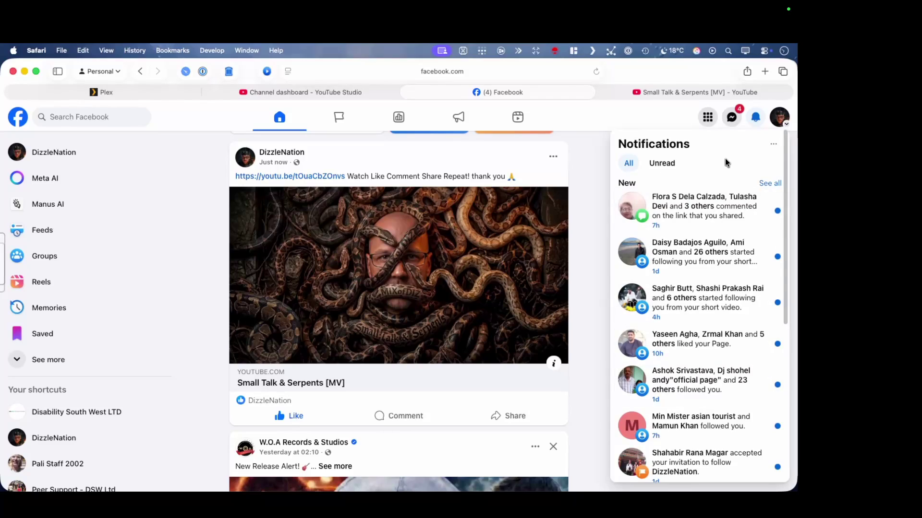
{"action": "scroll", "coordinate": [721, 288], "scroll_direction": "down", "scroll_amount": 3}
{"action": "scroll", "coordinate": [721, 287], "scroll_direction": "up", "scroll_amount": 5}
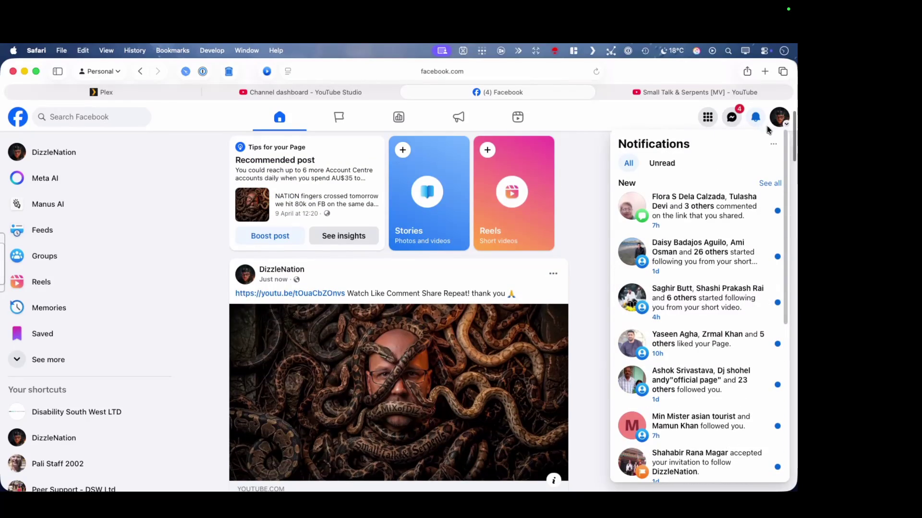
{"action": "scroll", "coordinate": [691, 197], "scroll_direction": "down", "scroll_amount": 3}
{"action": "scroll", "coordinate": [593, 227], "scroll_direction": "down", "scroll_amount": 3}
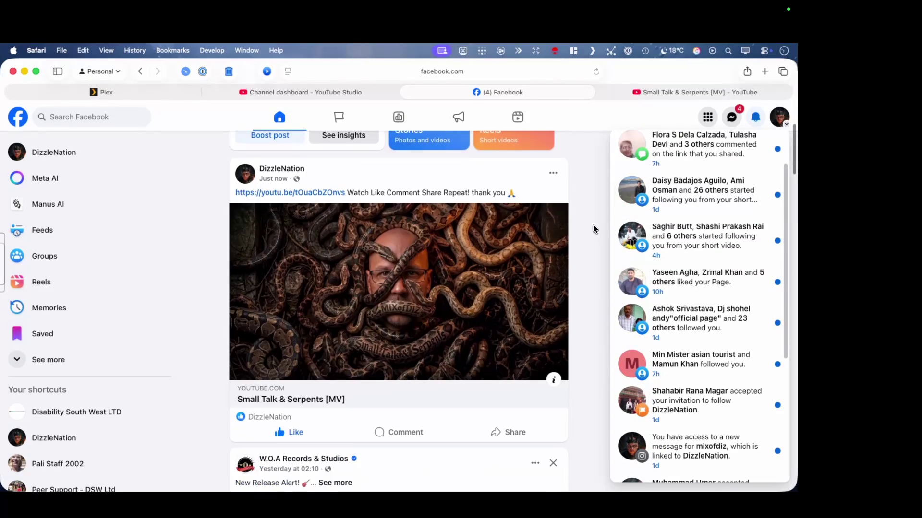
{"action": "left_click", "coordinate": [779, 118]}
{"action": "left_click", "coordinate": [779, 118]}
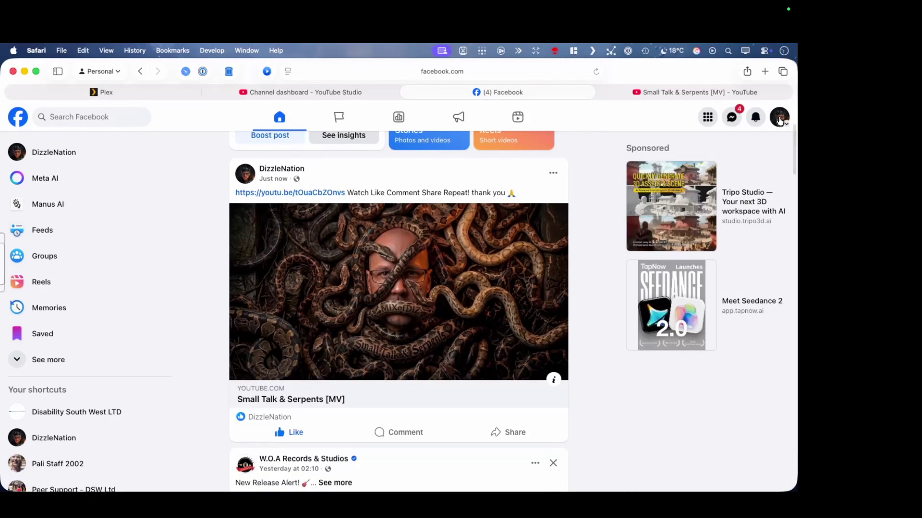
{"action": "left_click", "coordinate": [779, 118]}
{"action": "left_click", "coordinate": [780, 118]}
{"action": "left_click", "coordinate": [750, 121]}
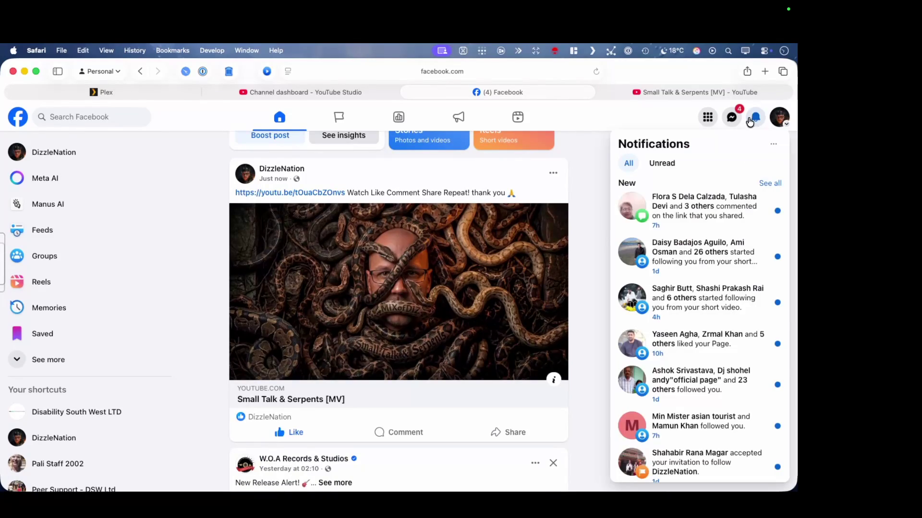
{"action": "left_click", "coordinate": [782, 116]}
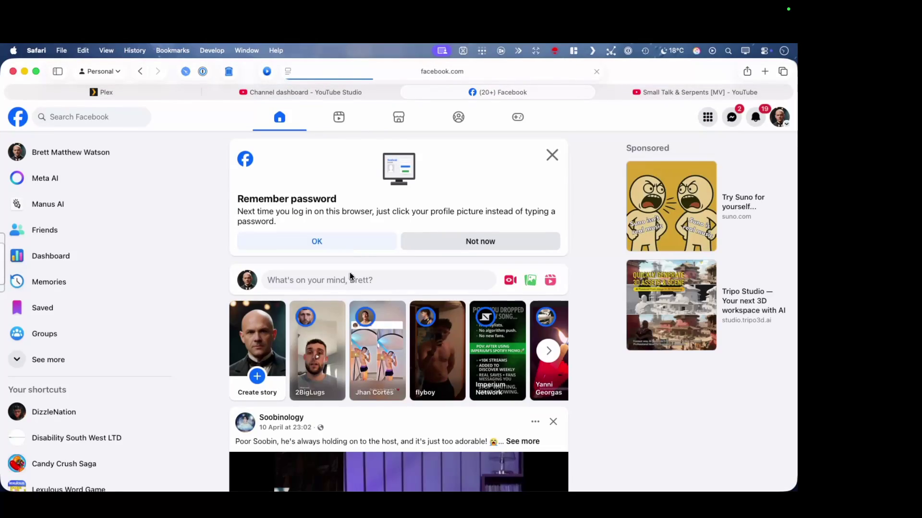
On the personal feed, close an empty new-post draft and dismiss the Remember password card
{"action": "scroll", "coordinate": [370, 335], "scroll_direction": "down", "scroll_amount": 5}
{"action": "scroll", "coordinate": [371, 339], "scroll_direction": "up", "scroll_amount": 3}
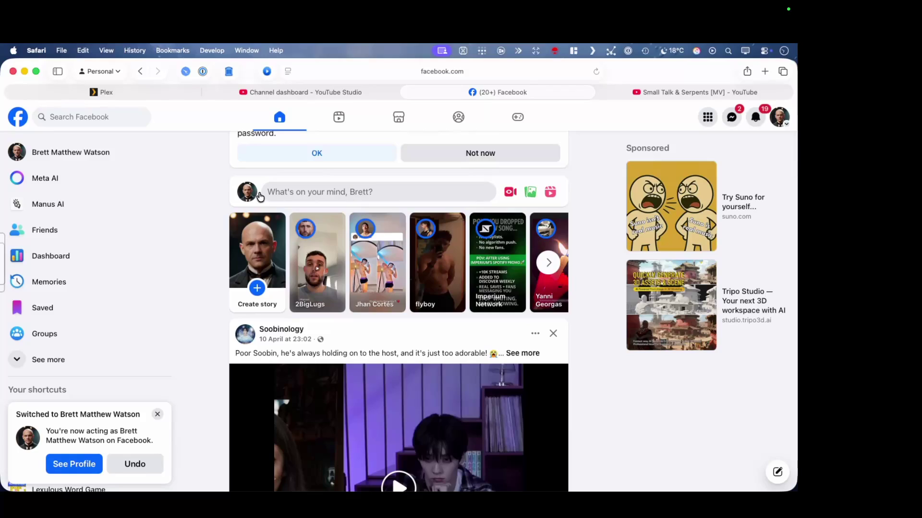
{"action": "scroll", "coordinate": [357, 284], "scroll_direction": "up", "scroll_amount": 2}
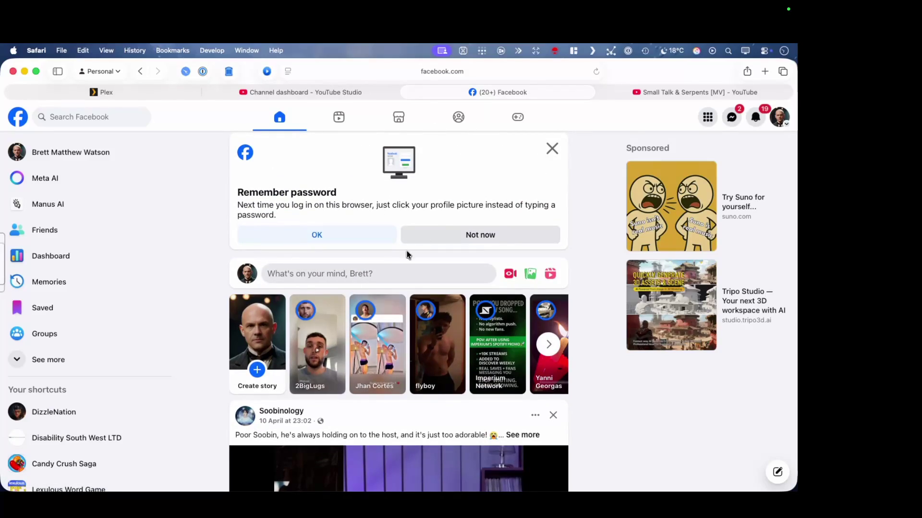
{"action": "left_click", "coordinate": [359, 268]}
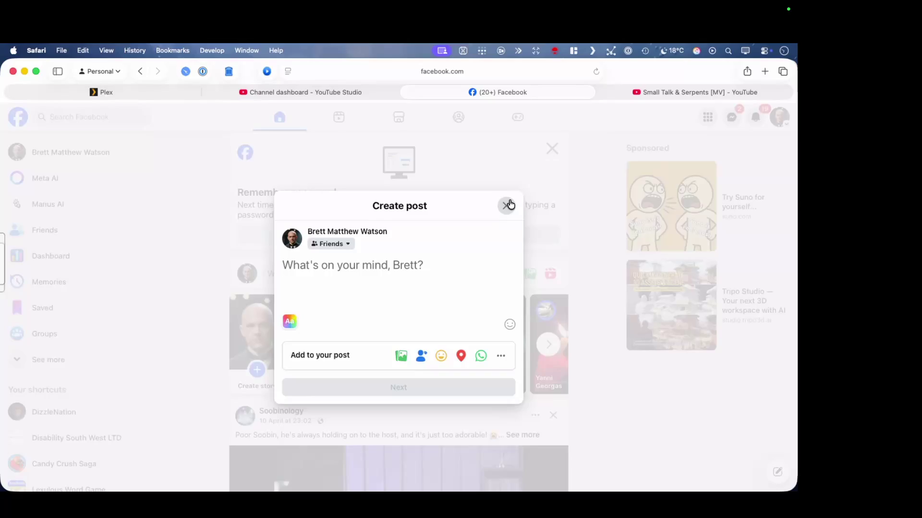
{"action": "left_click", "coordinate": [506, 206]}
{"action": "left_click", "coordinate": [306, 233]}
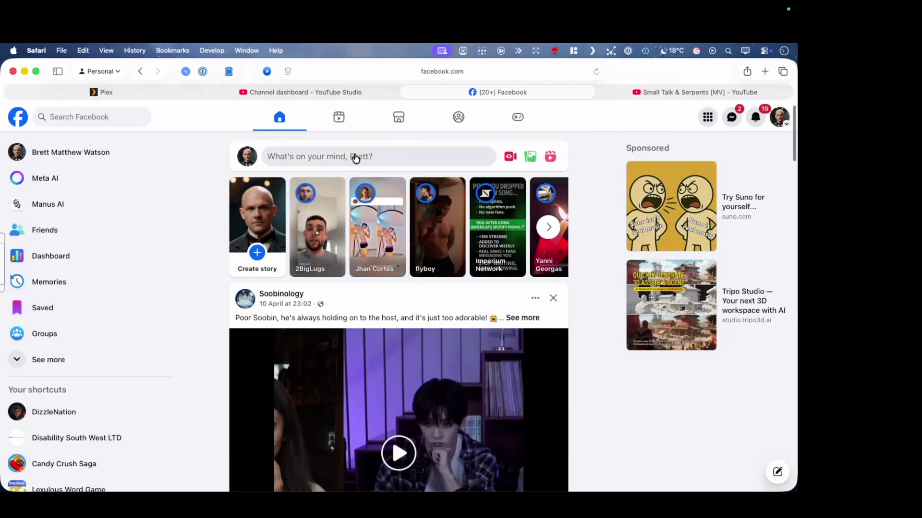
Paste the youtu.be link into a new personal post and caption it 'Evil cats are grounded with the canine fools!'
{"action": "left_click", "coordinate": [354, 157]}
{"action": "type", "text": "https://youtu.be/tOuaCbZOnvs"}
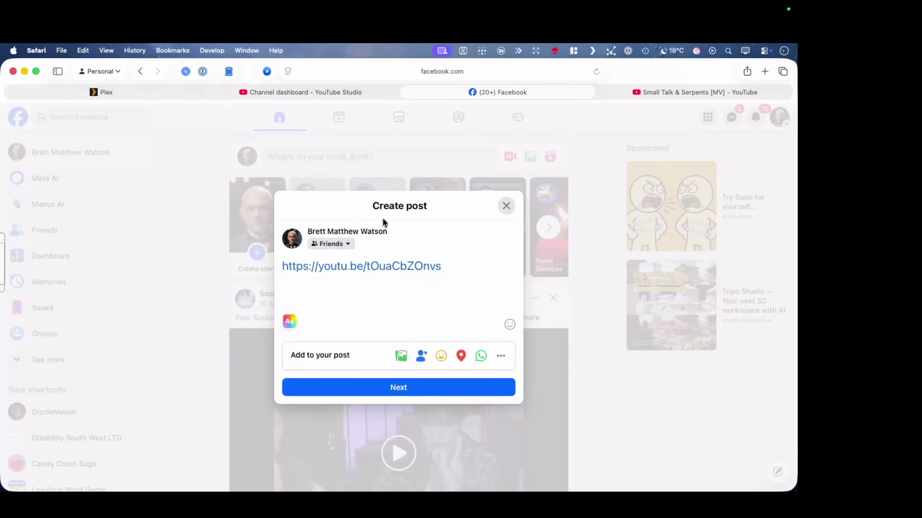
{"action": "type", "text": "D"}
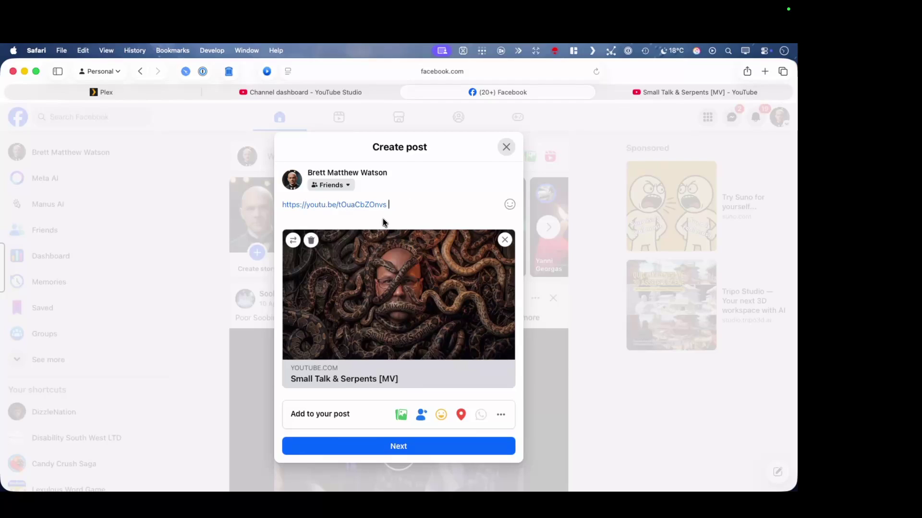
{"action": "type", "text": "cats are "}
{"action": "type", "text": "gournded i"}
{"action": "key", "text": "BackSpace"}
{"action": "key", "text": "BackSpace"}
{"action": "key", "text": "BackSpace"}
{"action": "type", "text": "rounded with the canine foo;s"}
{"action": "key", "text": "BackSpace"}
{"action": "key", "text": "BackSpace"}
{"action": "type", "text": "ls!"}
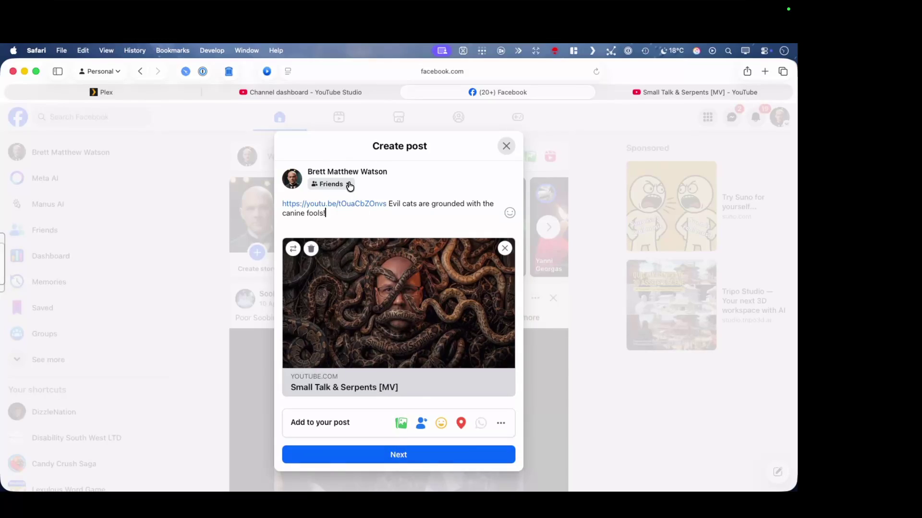
Change the personal post's audience from Friends to Public, then post it to the feed
{"action": "left_click", "coordinate": [346, 184]}
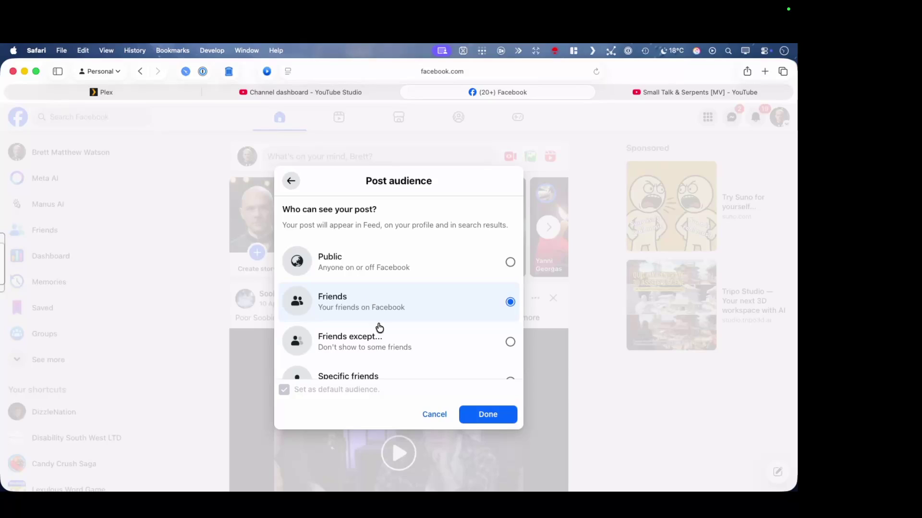
{"action": "scroll", "coordinate": [377, 330], "scroll_direction": "down", "scroll_amount": 3}
{"action": "scroll", "coordinate": [379, 330], "scroll_direction": "up", "scroll_amount": 5}
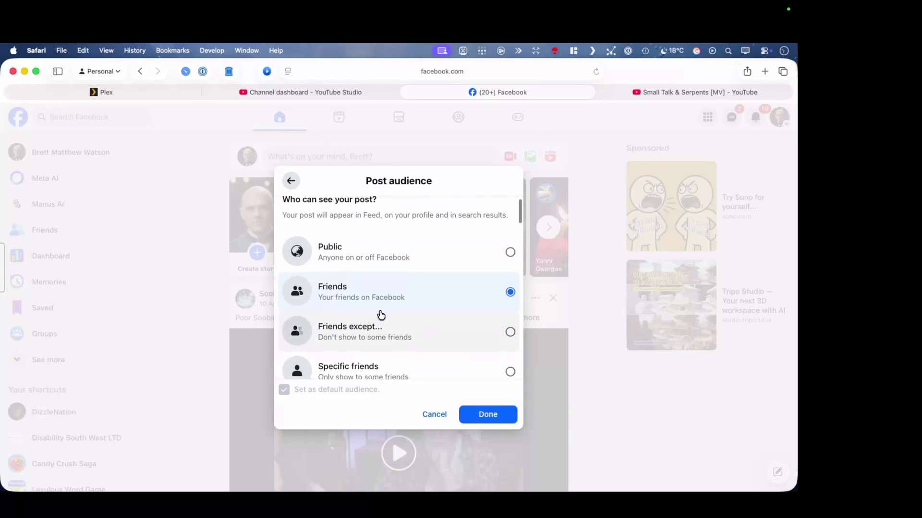
{"action": "left_click", "coordinate": [425, 265]}
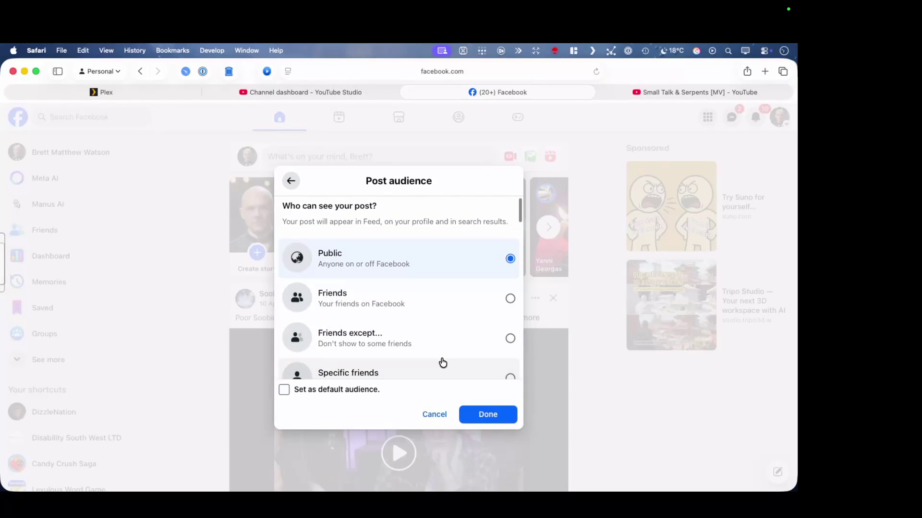
{"action": "scroll", "coordinate": [444, 379], "scroll_direction": "down", "scroll_amount": 3}
{"action": "left_click", "coordinate": [488, 415]}
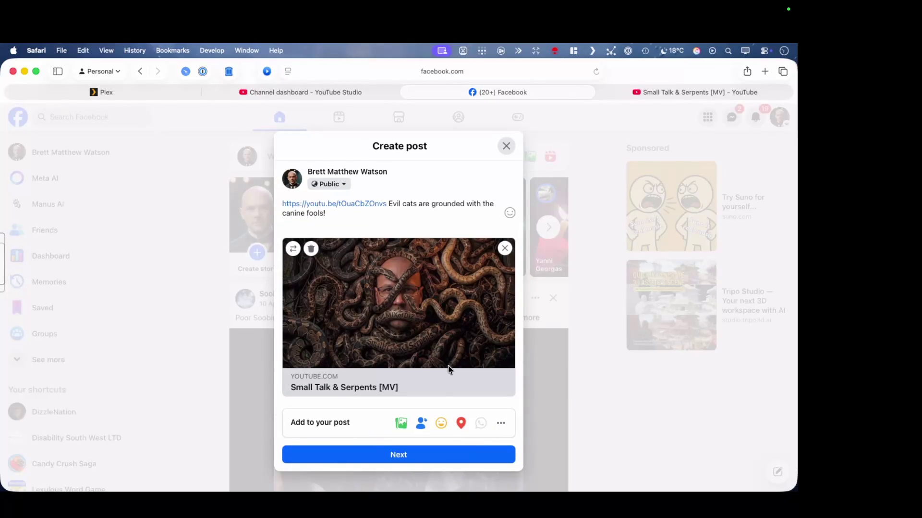
{"action": "left_click", "coordinate": [389, 205]}
{"action": "left_click", "coordinate": [411, 457]}
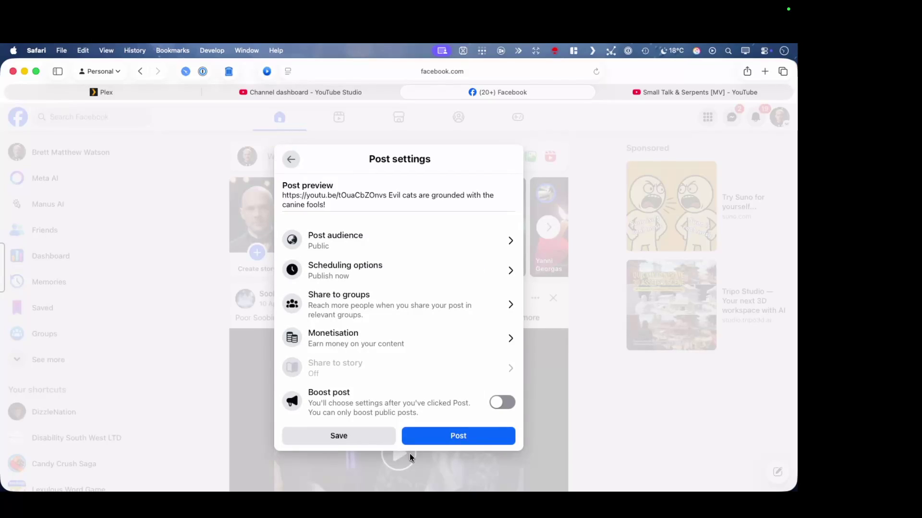
{"action": "left_click", "coordinate": [436, 432]}
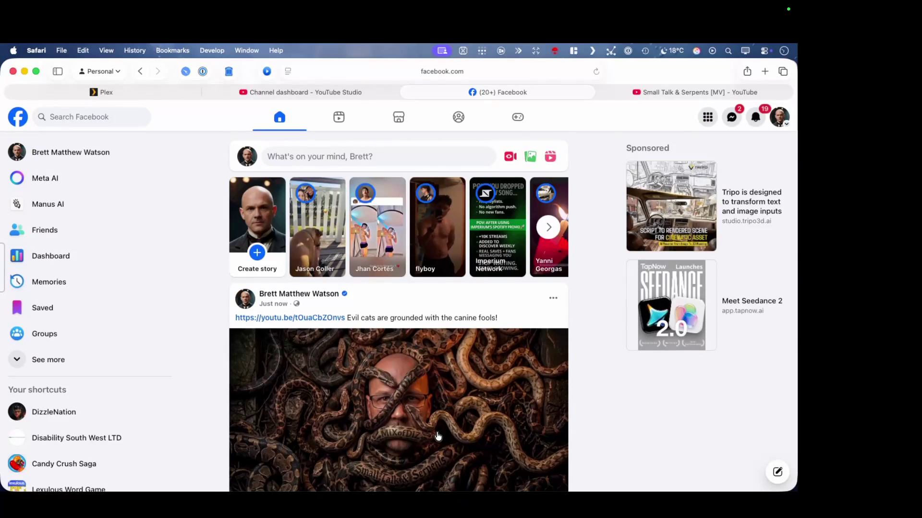
{"action": "scroll", "coordinate": [459, 406], "scroll_direction": "down", "scroll_amount": 5}
{"action": "scroll", "coordinate": [459, 407], "scroll_direction": "up", "scroll_amount": 2}
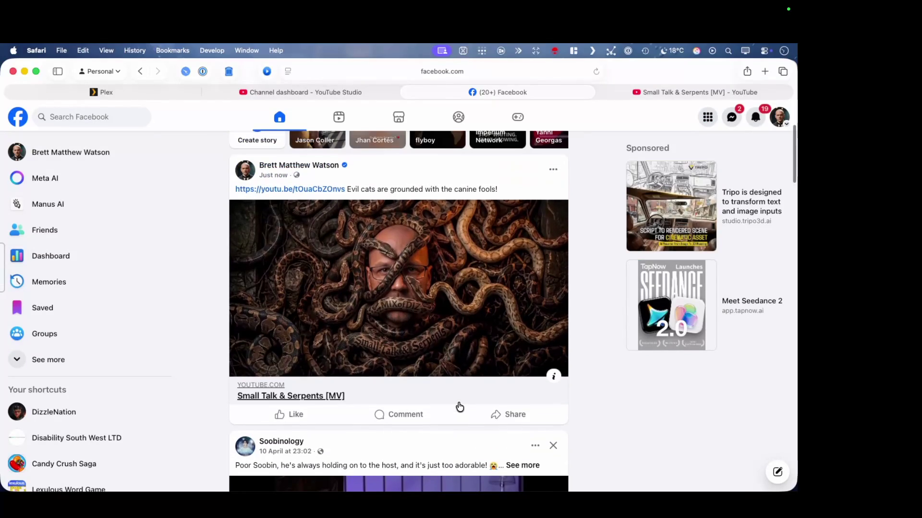